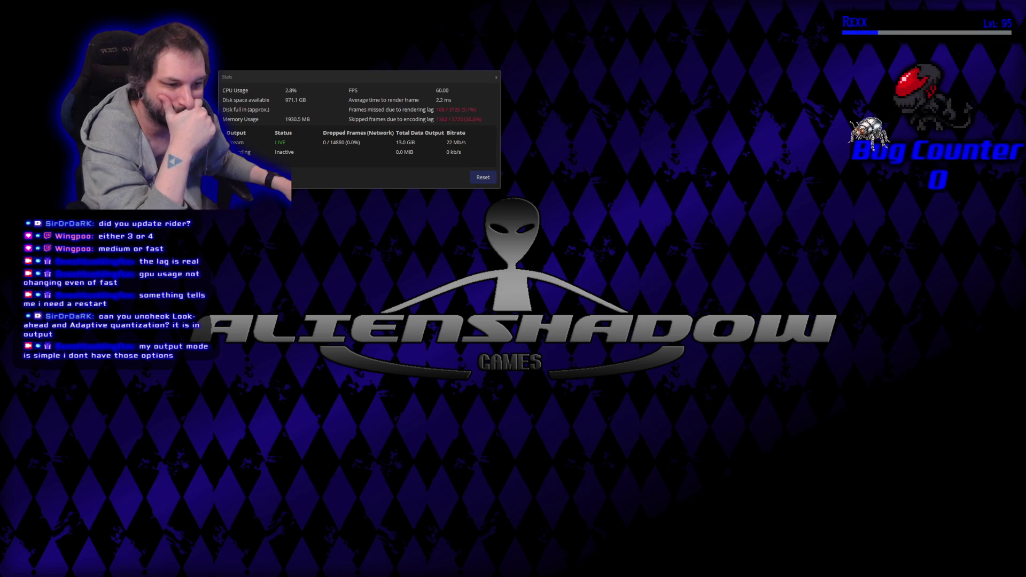
- Clear the OBS Stats counters for rendering lag, encoding lag and dropped frames
{"action": "left_click", "coordinate": [345, 185]}
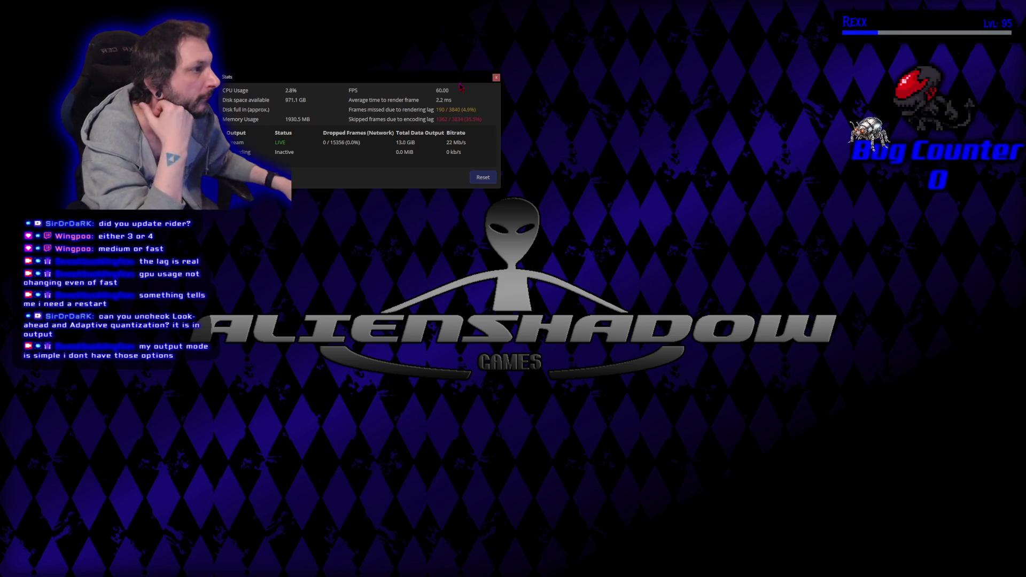
{"action": "left_click", "coordinate": [484, 181]}
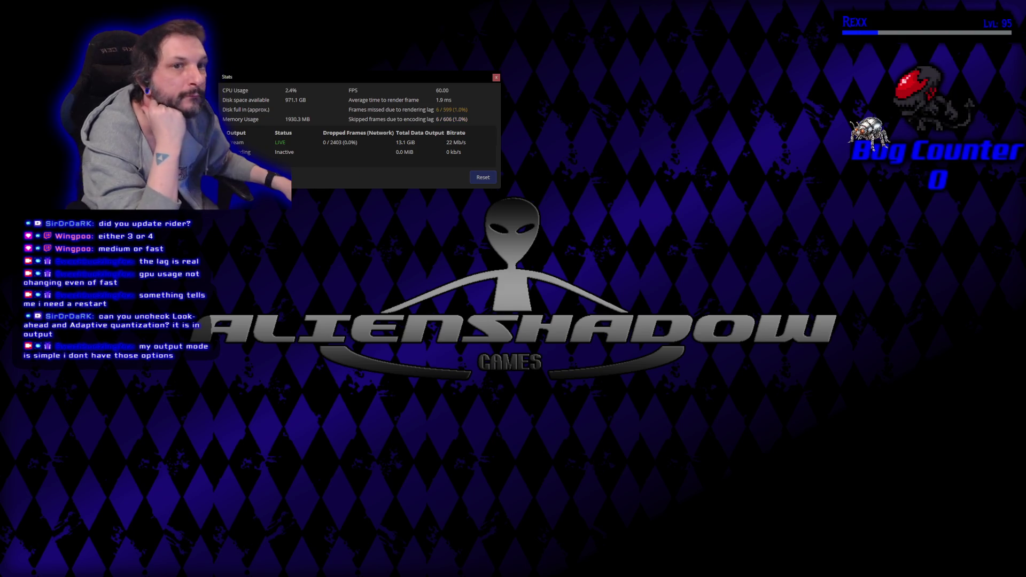
{"action": "left_click", "coordinate": [444, 180]}
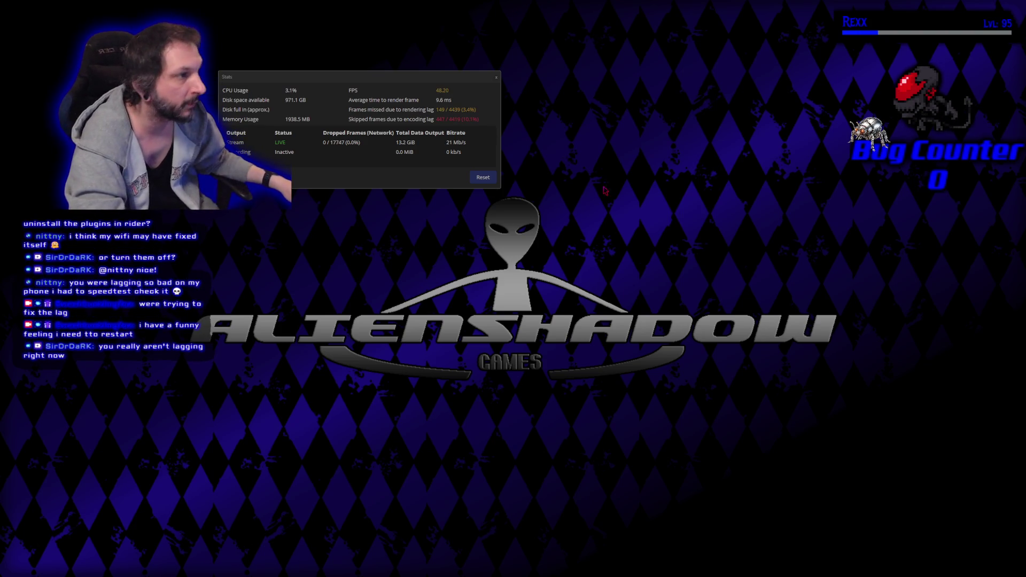
- Reset the OBS stats counters, then open Task Manager and move it lower left
{"action": "left_click", "coordinate": [479, 182]}
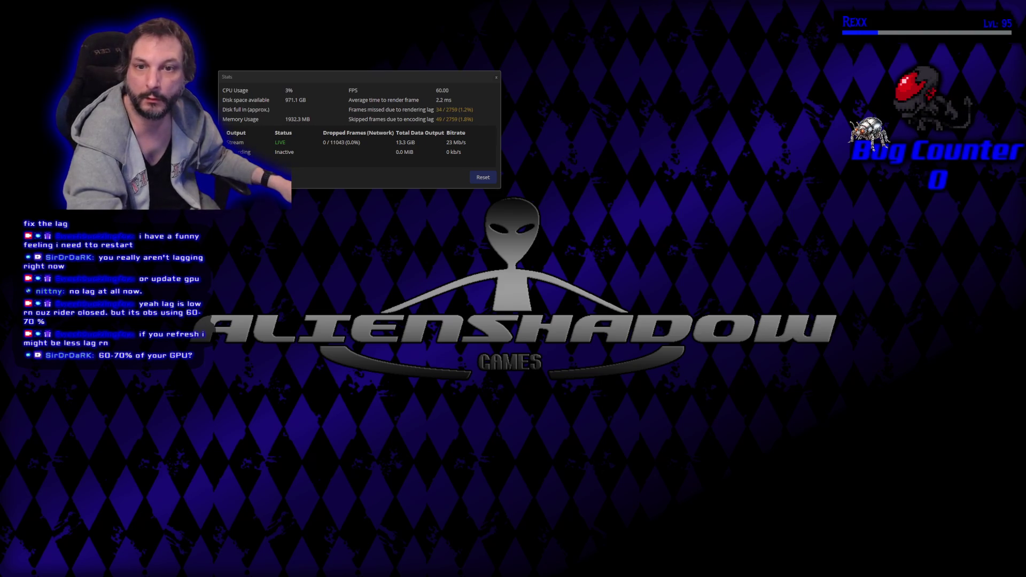
{"action": "key", "text": "ctrl+shift+Escape"}
{"action": "mouse_move", "coordinate": [514, 198]}
{"action": "left_mouse_down"}
{"action": "mouse_move", "coordinate": [287, 270]}
{"action": "mouse_move", "coordinate": [350, 247]}
{"action": "mouse_move", "coordinate": [426, 319]}
{"action": "left_mouse_up"}
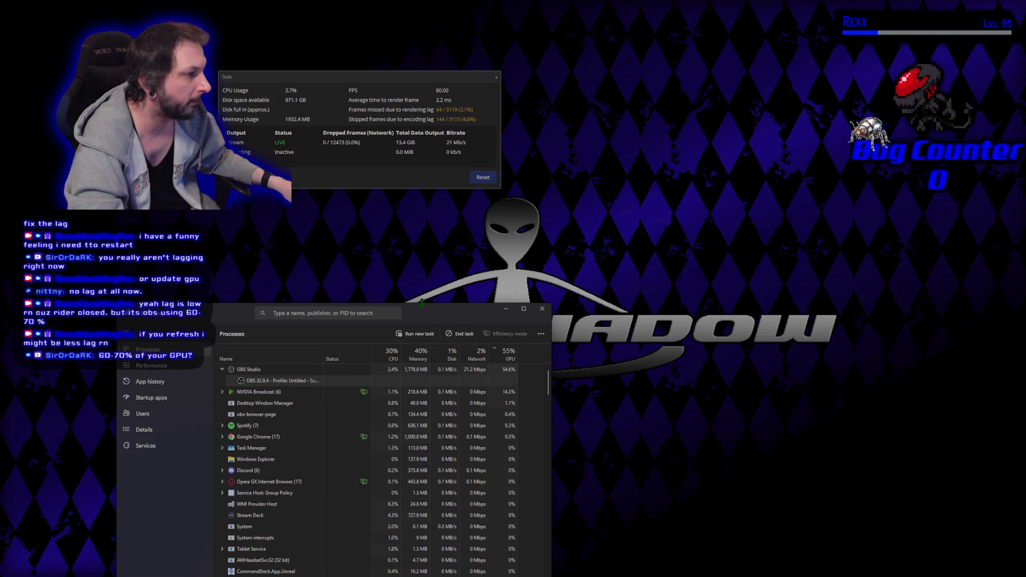
- Move Task Manager off this screen and reset the OBS stats counters again
{"action": "left_click_drag", "start_coordinate": [423, 314], "coordinate": [0, 316]}
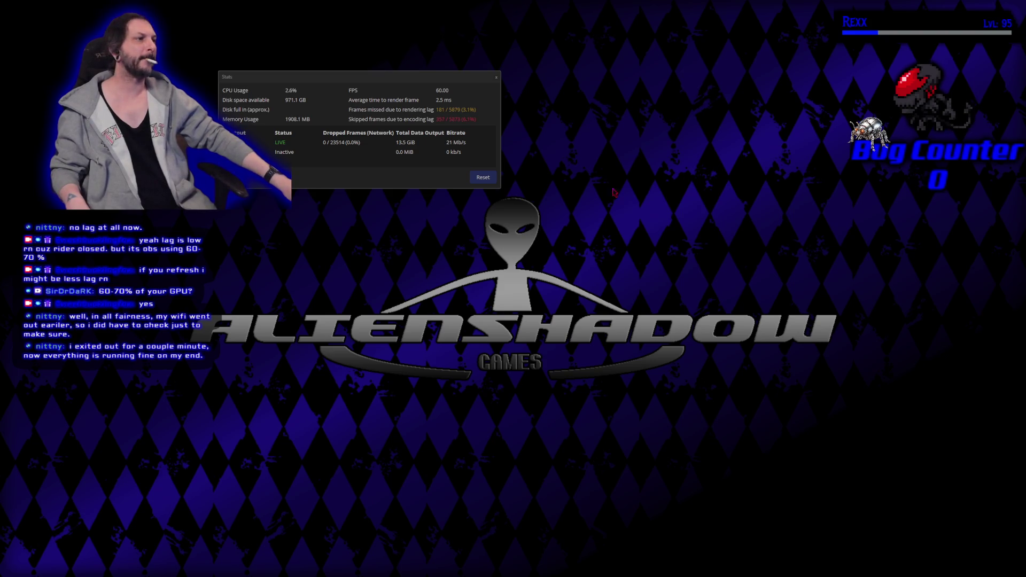
{"action": "left_click", "coordinate": [494, 179]}
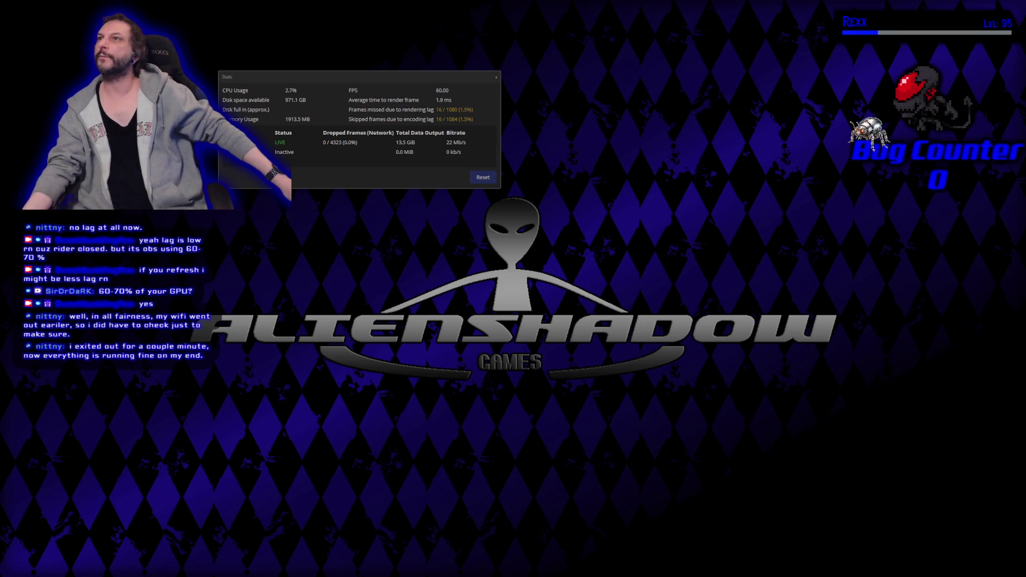
- Bring Plugin Manager into view, toggle Stream Deck off and on, then view NVIDIA driver updates
{"action": "mouse_move", "coordinate": [78, 0]}
{"action": "left_mouse_down"}
{"action": "mouse_move", "coordinate": [222, 235]}
{"action": "mouse_move", "coordinate": [269, 237]}
{"action": "left_mouse_up"}
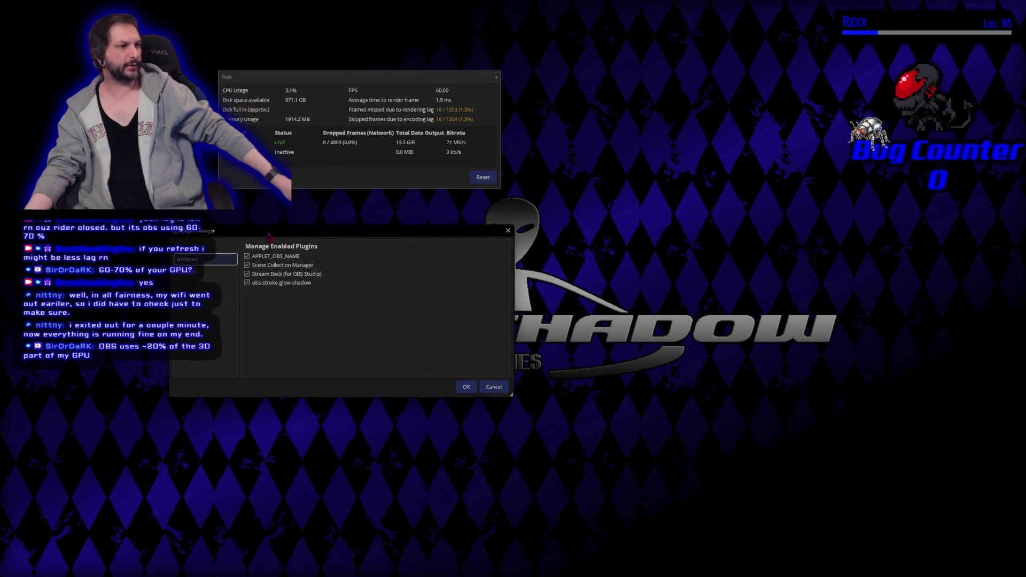
{"action": "left_click", "coordinate": [262, 277]}
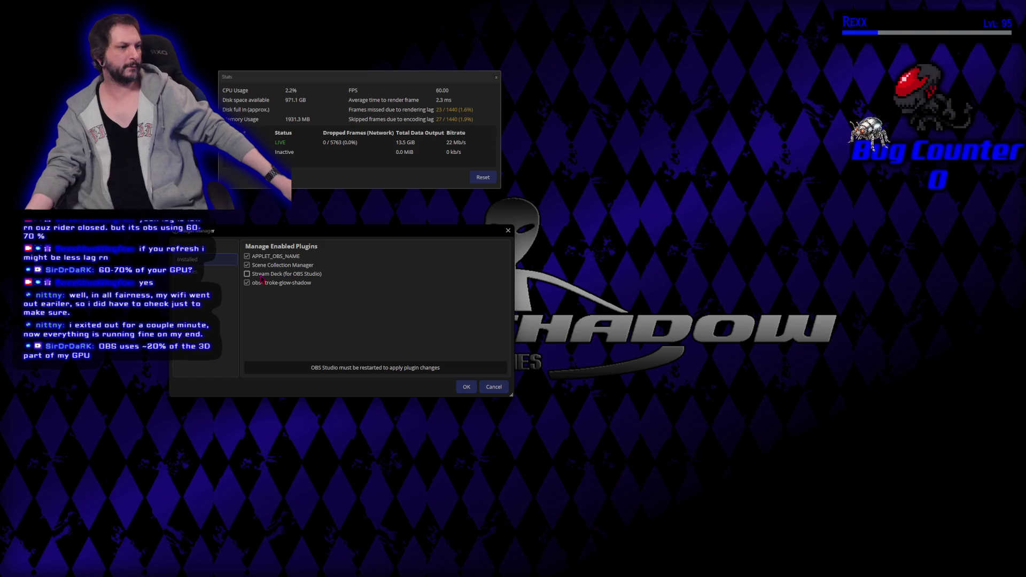
{"action": "left_click", "coordinate": [262, 274]}
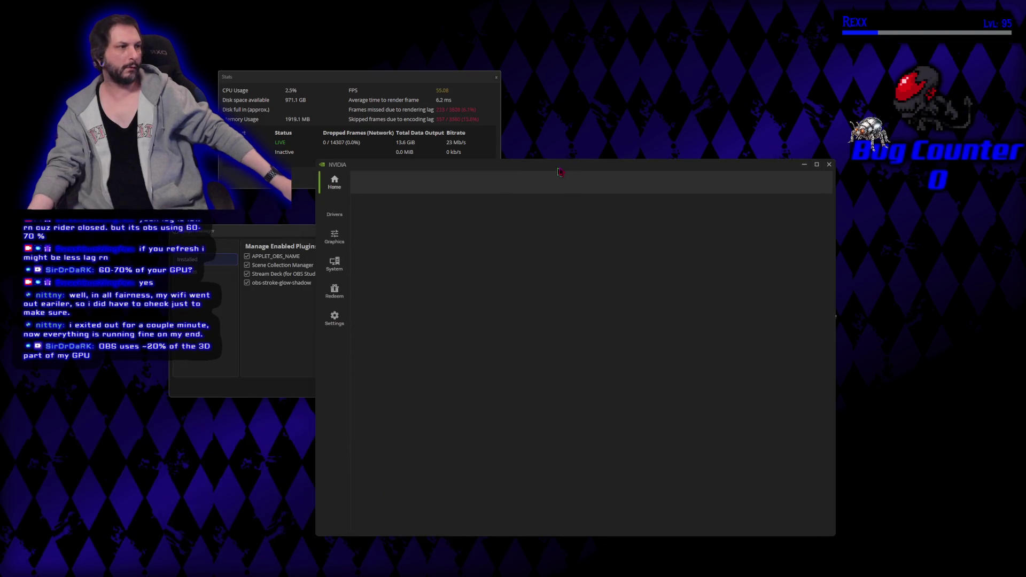
{"action": "left_click_drag", "start_coordinate": [561, 171], "coordinate": [679, 131]}
{"action": "left_click", "coordinate": [457, 168]}
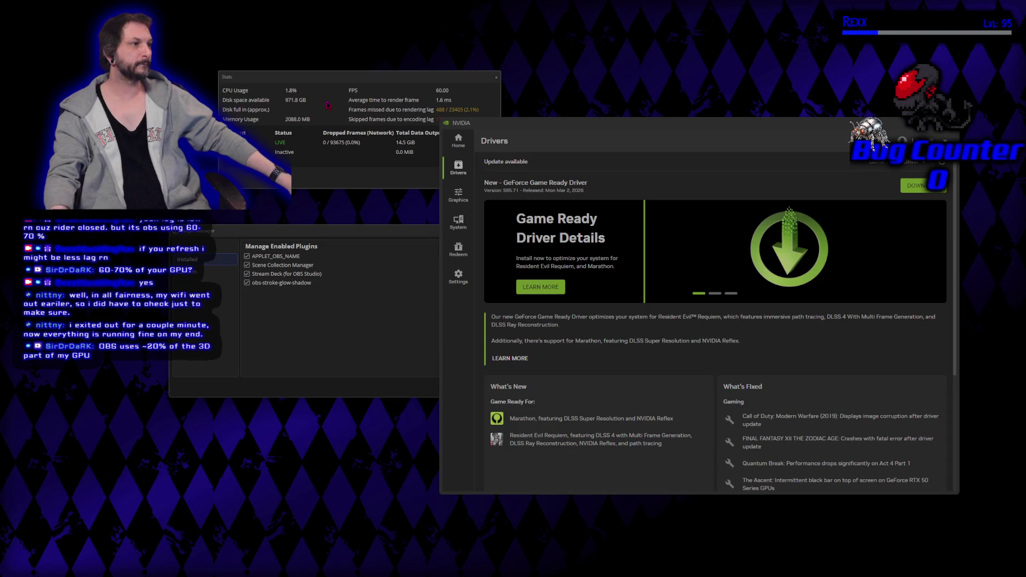
- Shift the NVIDIA App window aside and close the OBS Plugin Manager
{"action": "left_click_drag", "start_coordinate": [543, 129], "coordinate": [569, 134]}
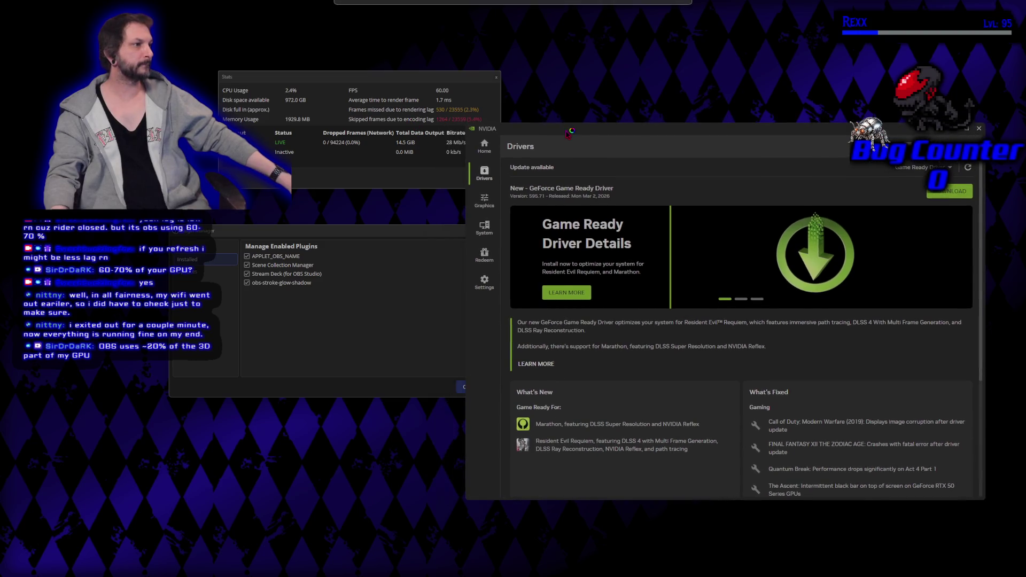
{"action": "left_click", "coordinate": [352, 239]}
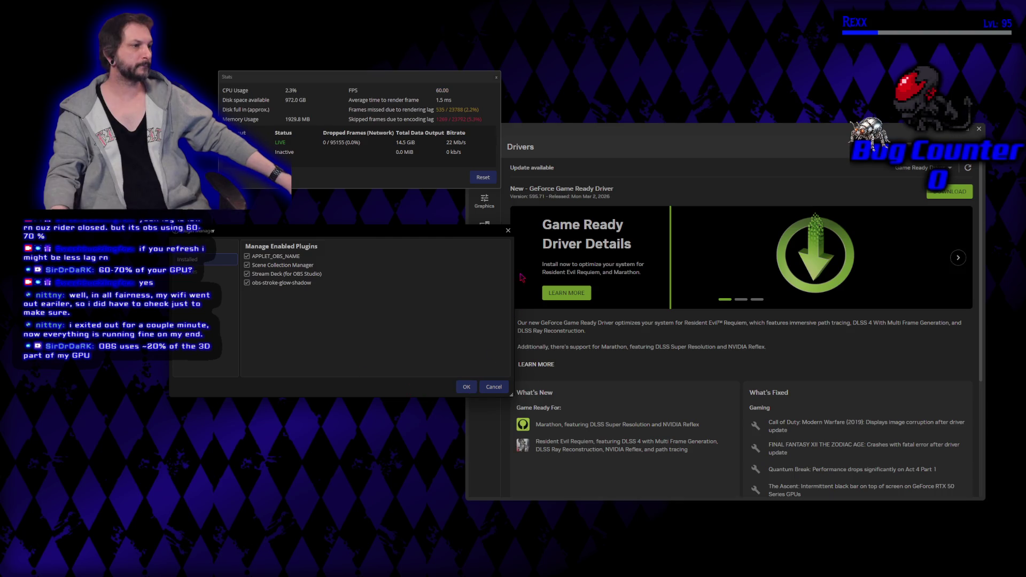
{"action": "left_click", "coordinate": [508, 231]}
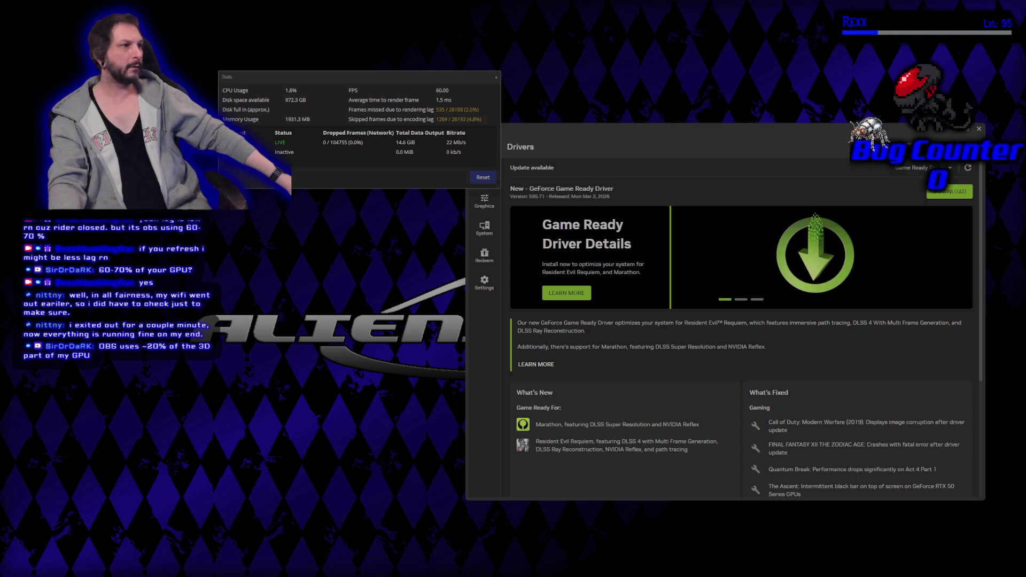
- Zero the OBS stats counters and drag the Stats window down and left
{"action": "left_click", "coordinate": [482, 177]}
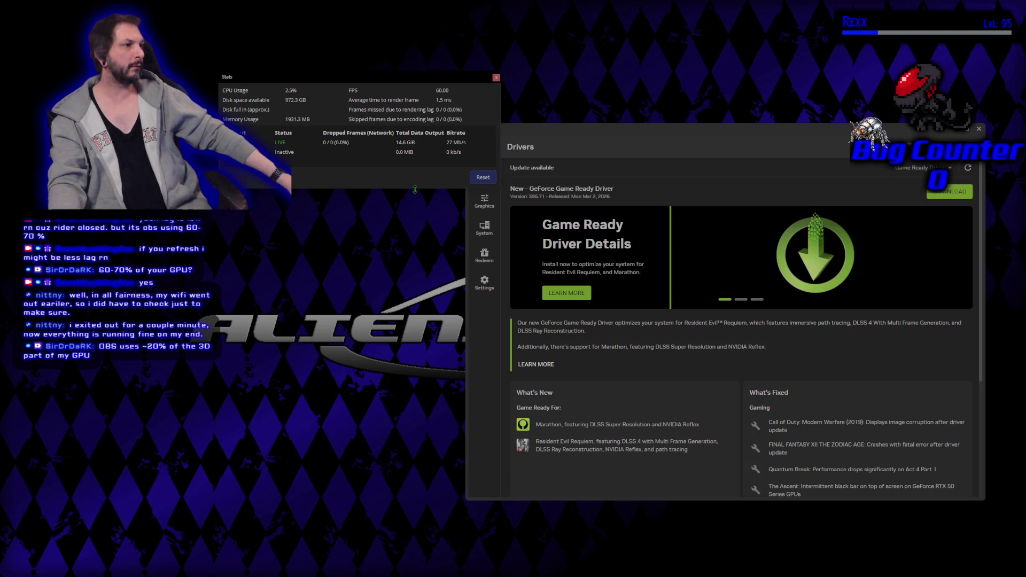
{"action": "left_click_drag", "start_coordinate": [358, 77], "coordinate": [193, 168]}
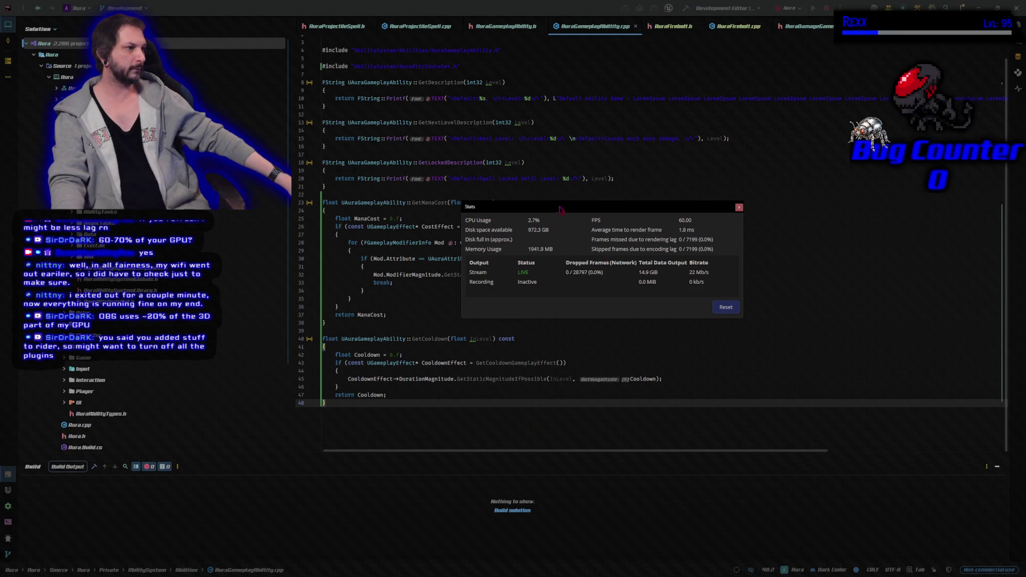
- Close the stats window, build the whole solution, and open Task Manager's Performance view
{"action": "left_click", "coordinate": [545, 427]}
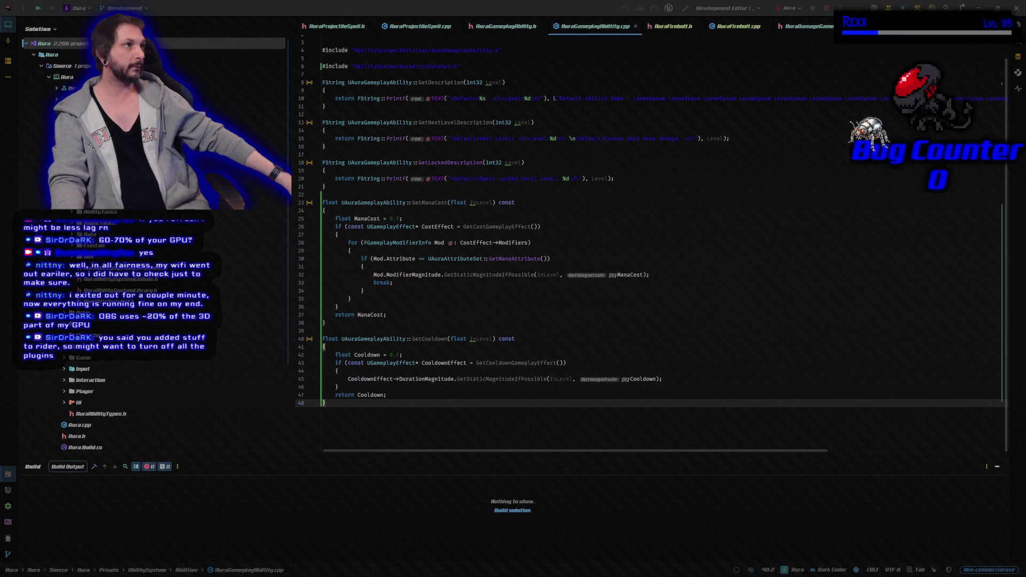
{"action": "left_click", "coordinate": [513, 509]}
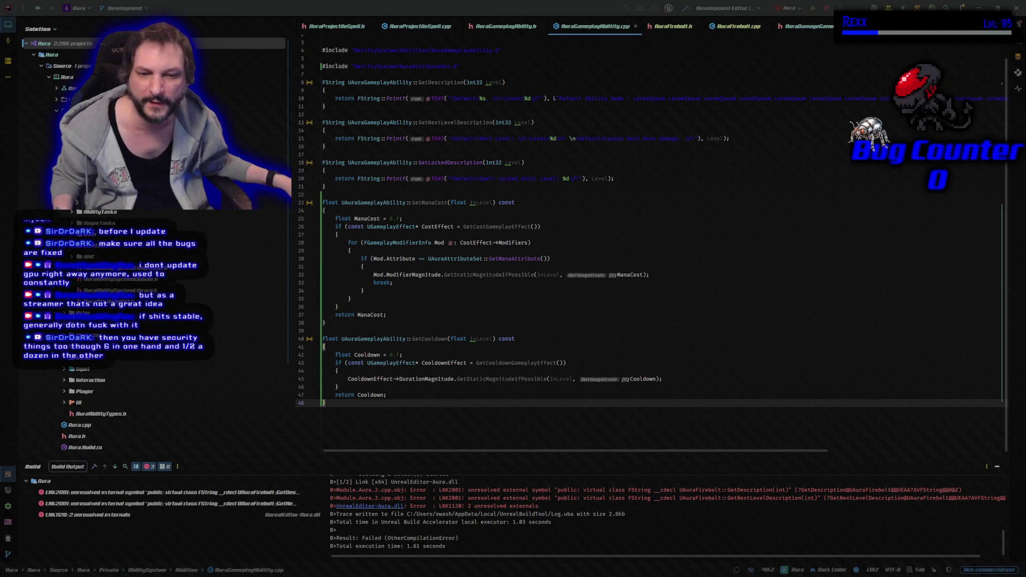
{"action": "key", "text": "ctrl+shift+Escape"}
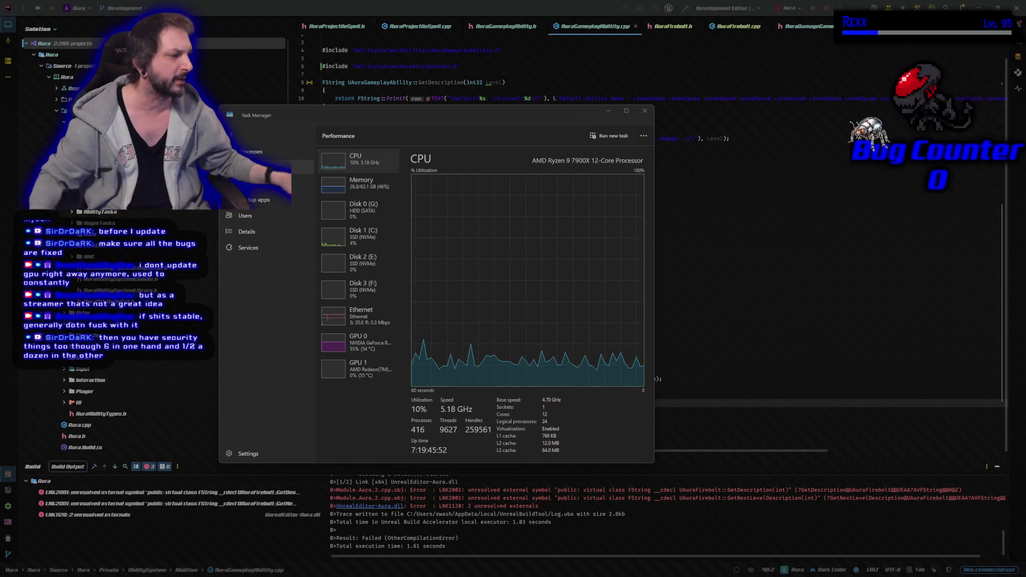
- Move and minimize Task Manager, refocus Rider's editor, and bring up the OBS Stats window
{"action": "left_click_drag", "start_coordinate": [466, 113], "coordinate": [420, 140]}
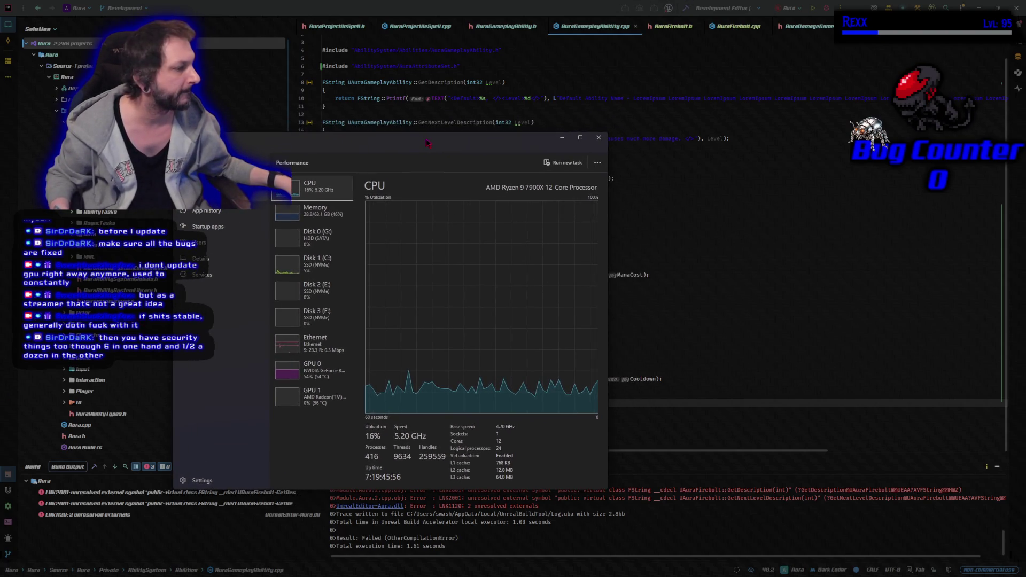
{"action": "left_click", "coordinate": [561, 137]}
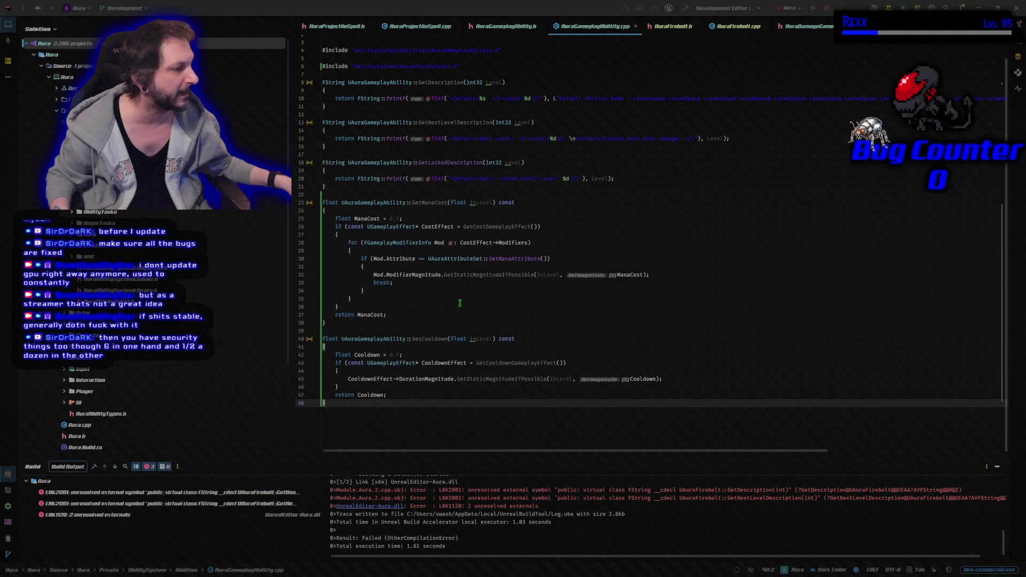
{"action": "left_click", "coordinate": [340, 415]}
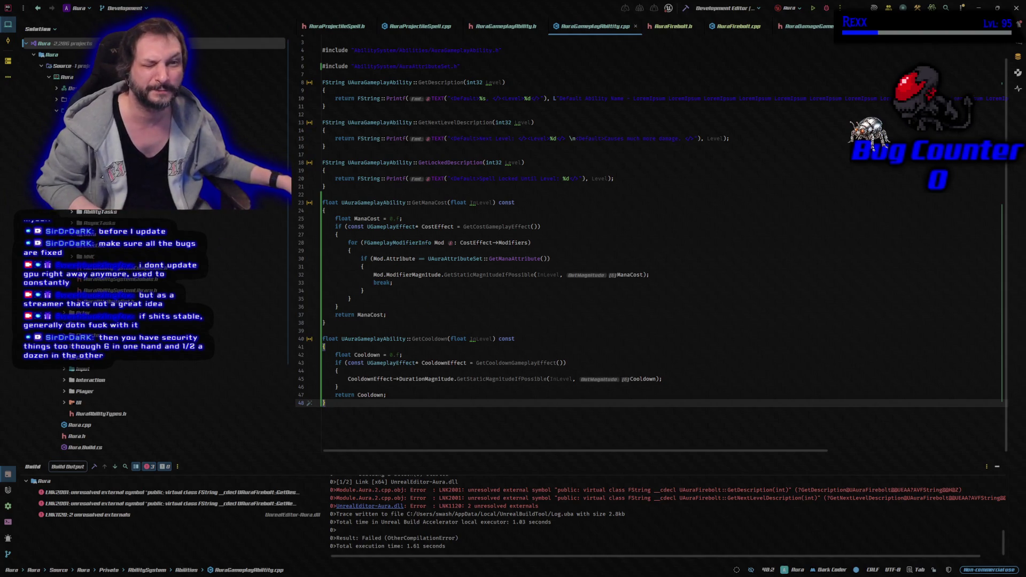
{"action": "key", "text": "alt+Tab"}
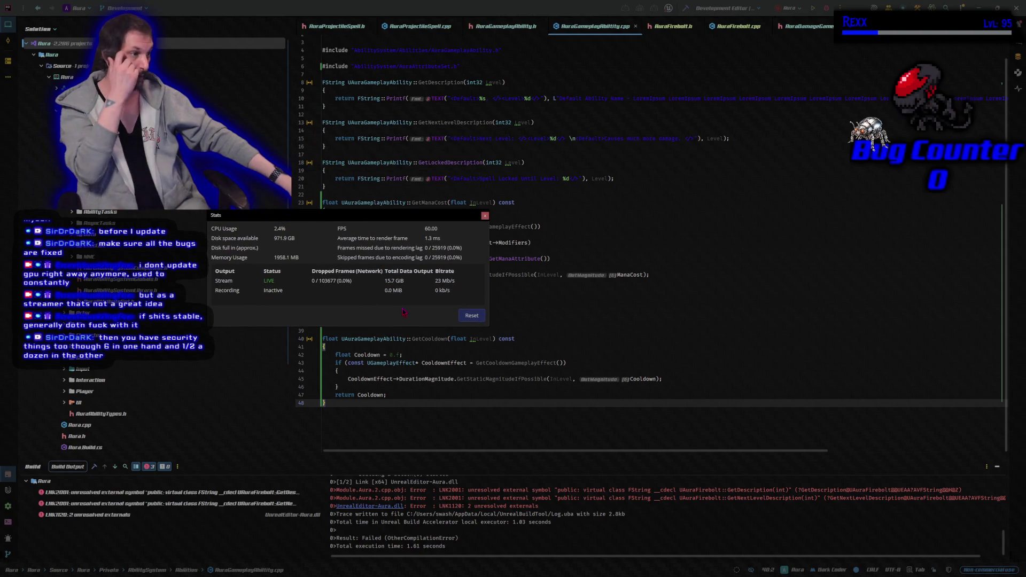
- Close the OBS Stats window and rebuild the Aura project with Ctrl+Shift+B
{"action": "left_click", "coordinate": [484, 216]}
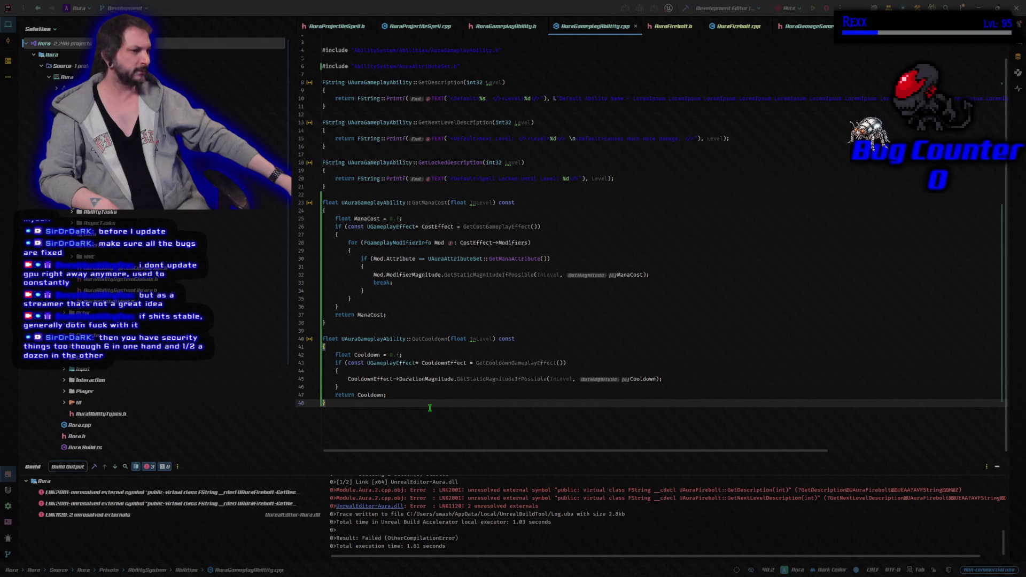
{"action": "key", "text": "ctrl+shift+b"}
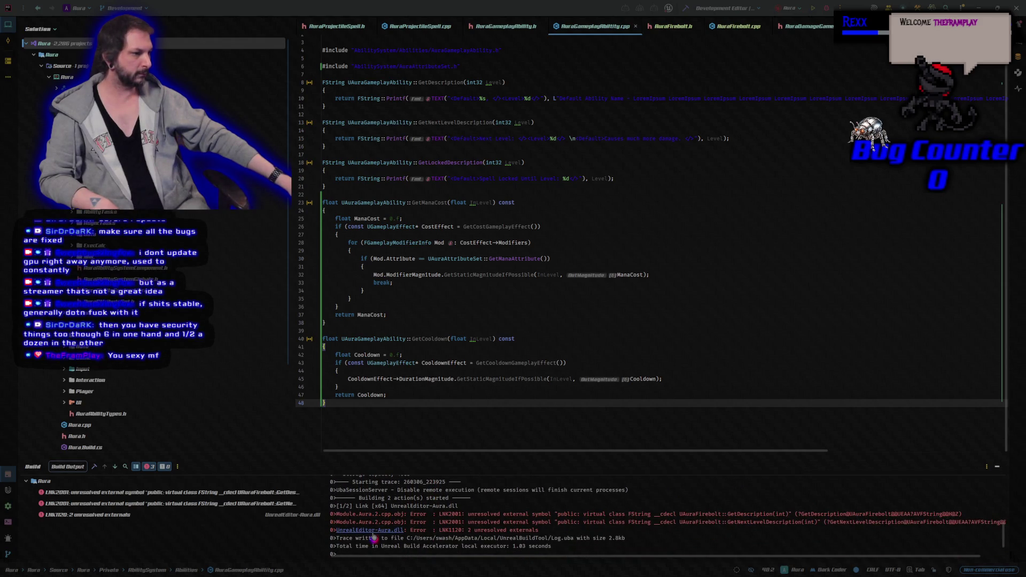
- Inspect the linker error and review AuraFirebolt.h, AuraFirebolt.cpp and AuraGameplayAbility.cpp
{"action": "double_click", "coordinate": [394, 515]}
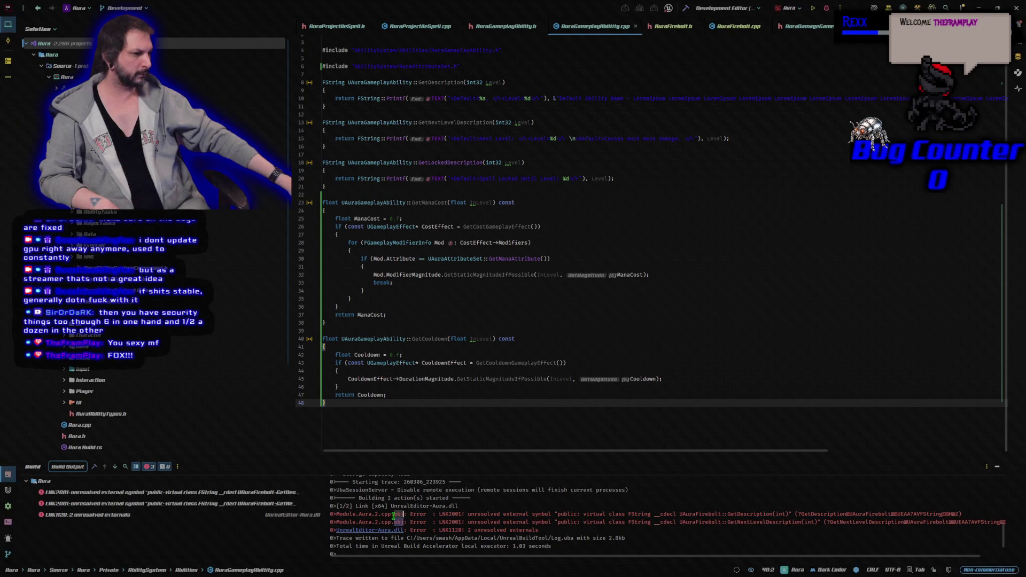
{"action": "left_click", "coordinate": [432, 514]}
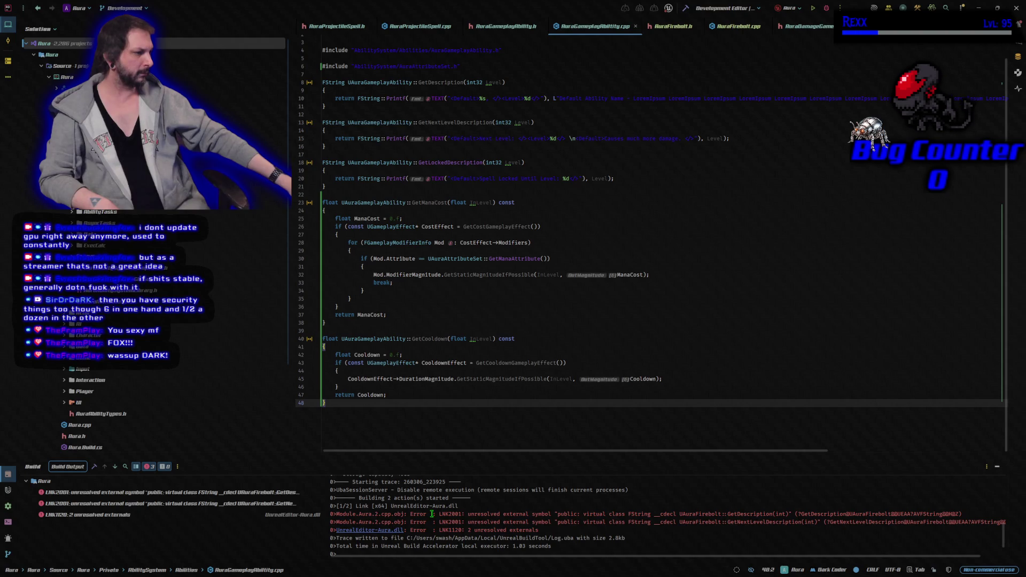
{"action": "left_click", "coordinate": [671, 26]}
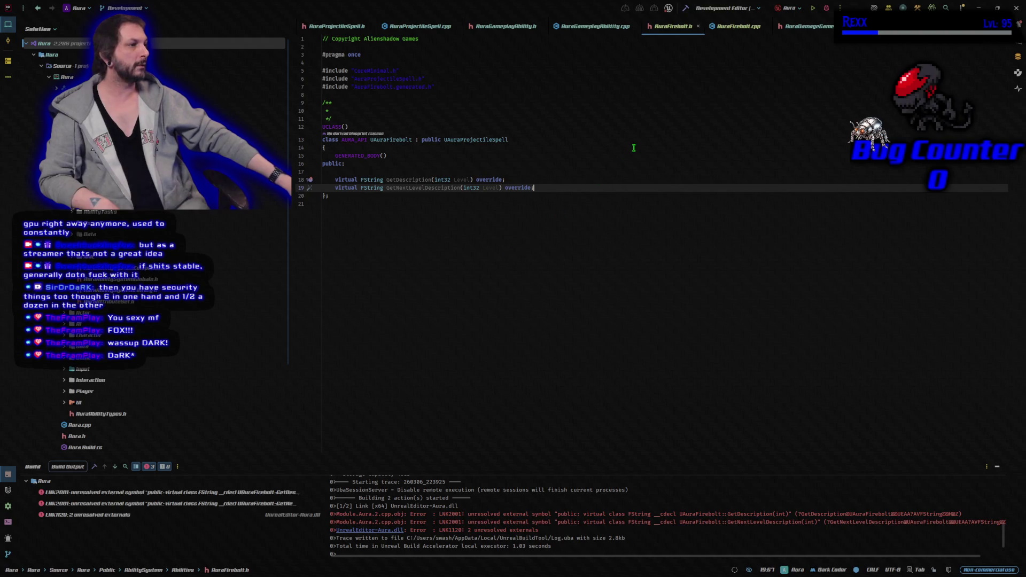
{"action": "left_click", "coordinate": [737, 27]}
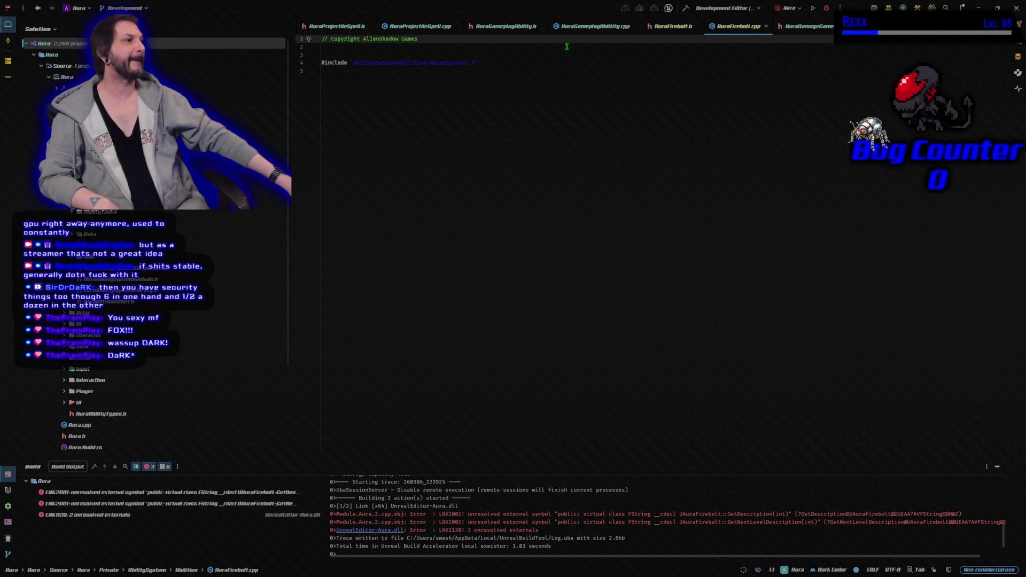
{"action": "left_click", "coordinate": [594, 26]}
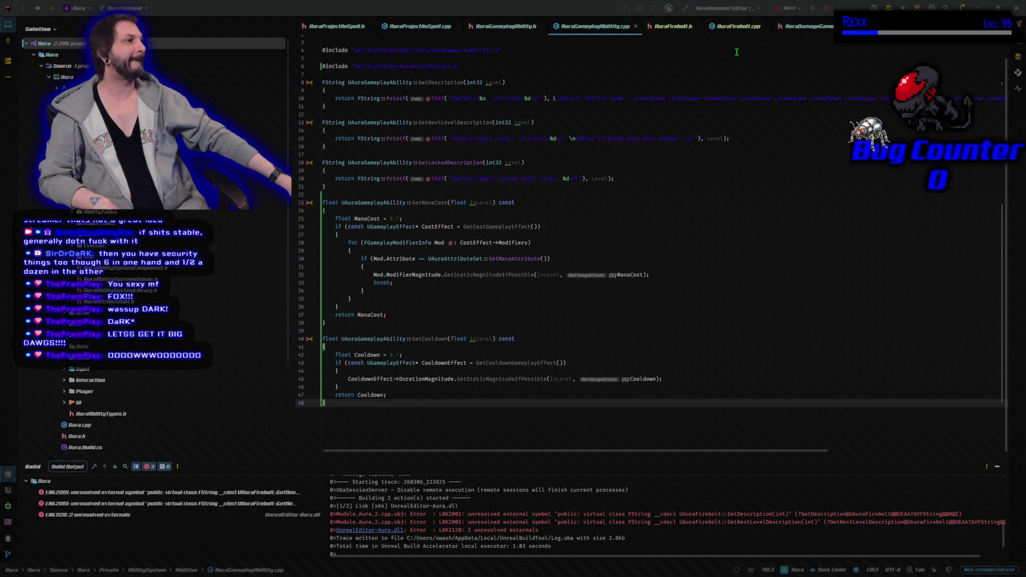
{"action": "left_click", "coordinate": [677, 31]}
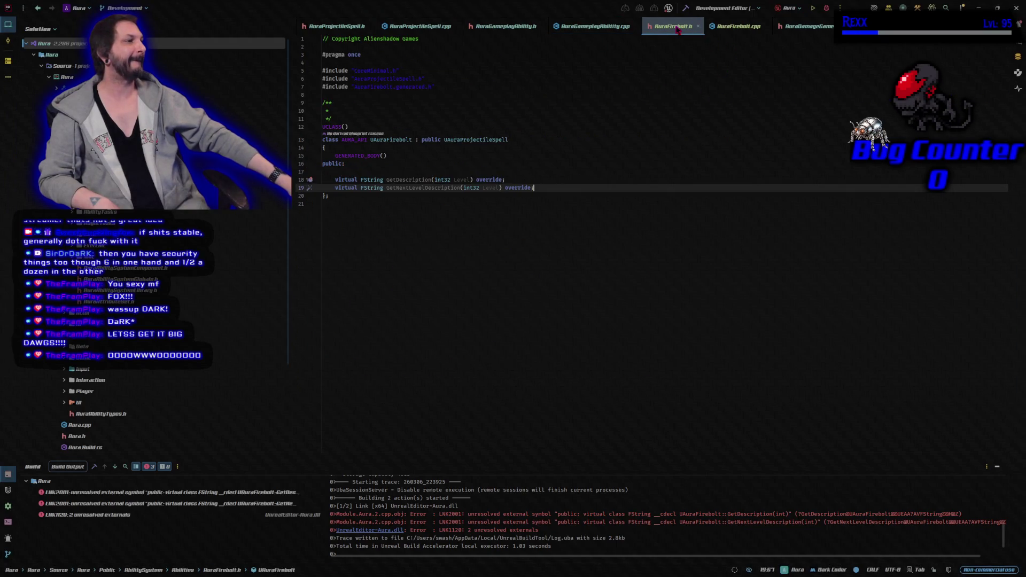
{"action": "left_click", "coordinate": [740, 33]}
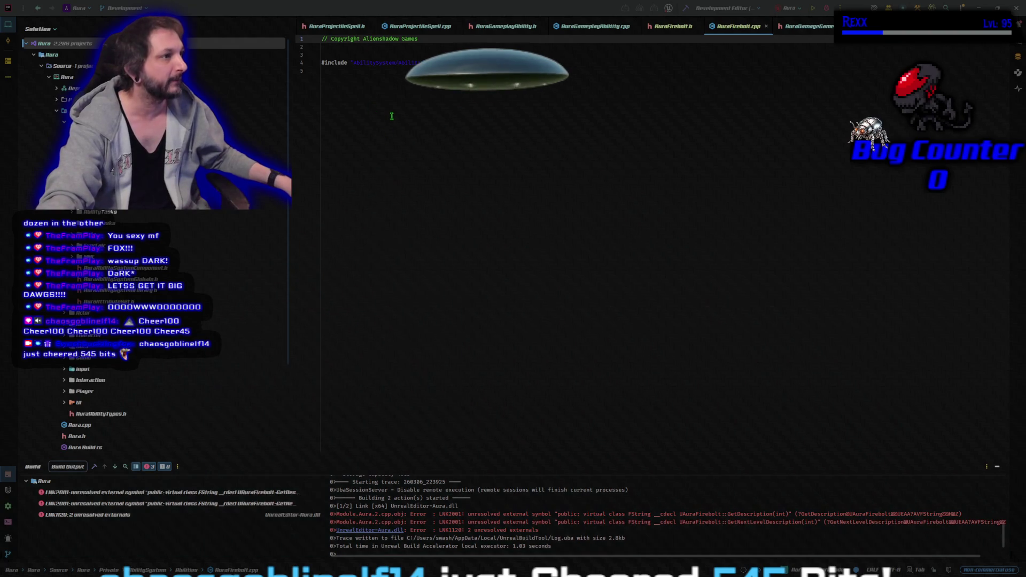
- Paste GetDescription and GetNextLevelDescription at line 5 of AuraFirebolt.cpp and expand the includes
{"action": "left_click", "coordinate": [392, 87]}
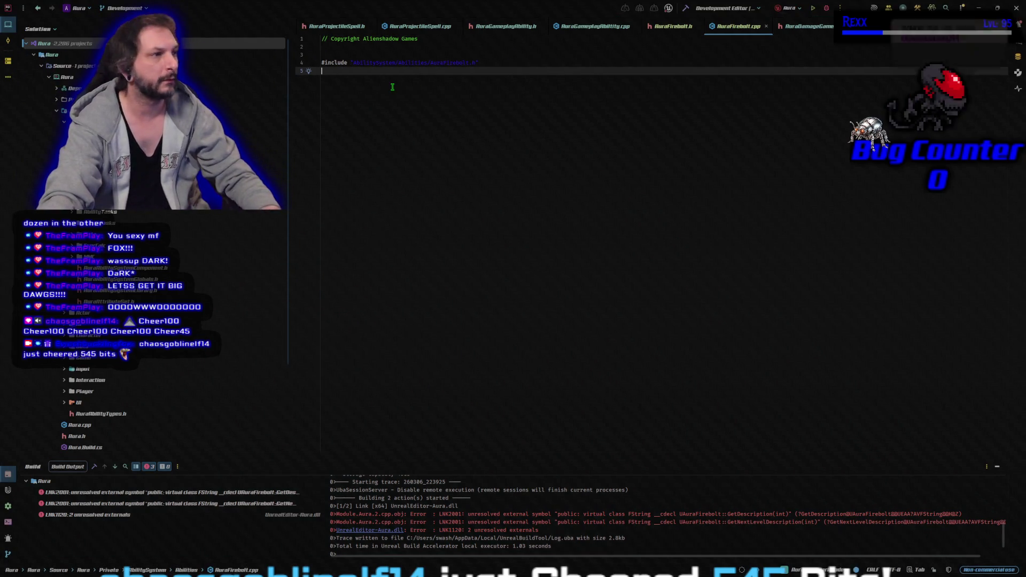
{"action": "key", "text": "ctrl+v"}
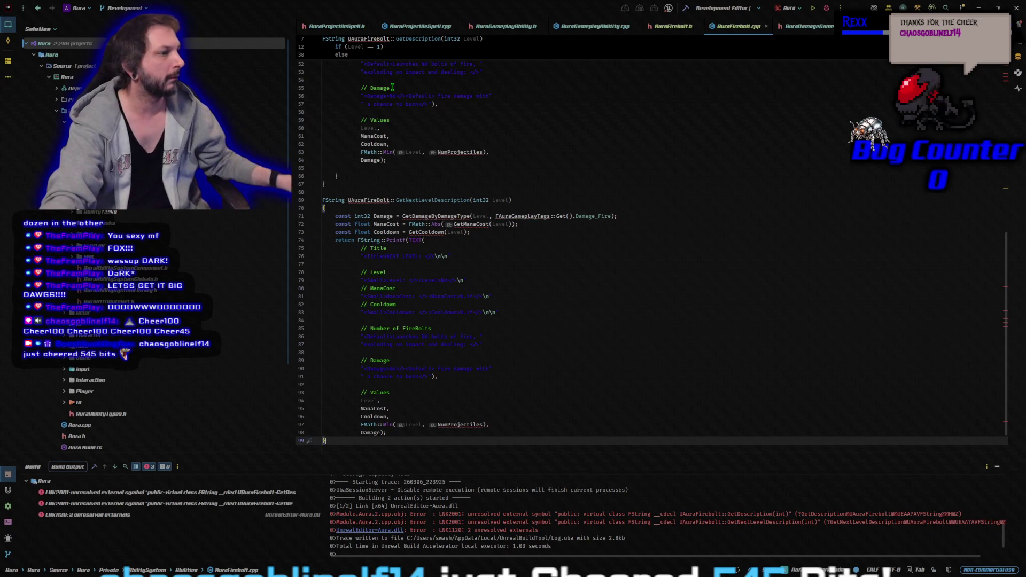
{"action": "scroll", "coordinate": [413, 314], "scroll_direction": "up", "scroll_amount": 10}
{"action": "scroll", "coordinate": [413, 314], "scroll_direction": "up", "scroll_amount": 7}
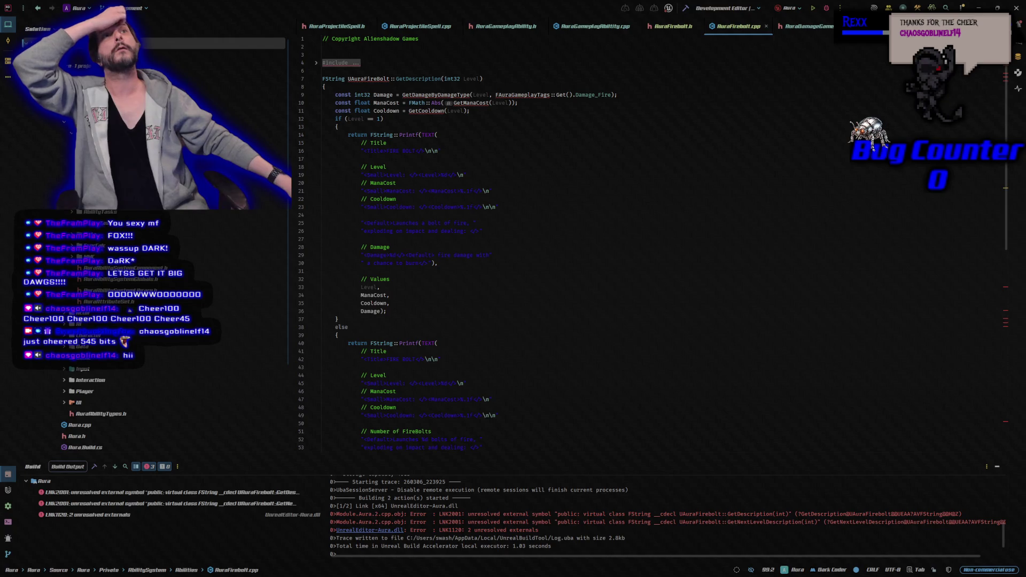
{"action": "left_click", "coordinate": [316, 63]}
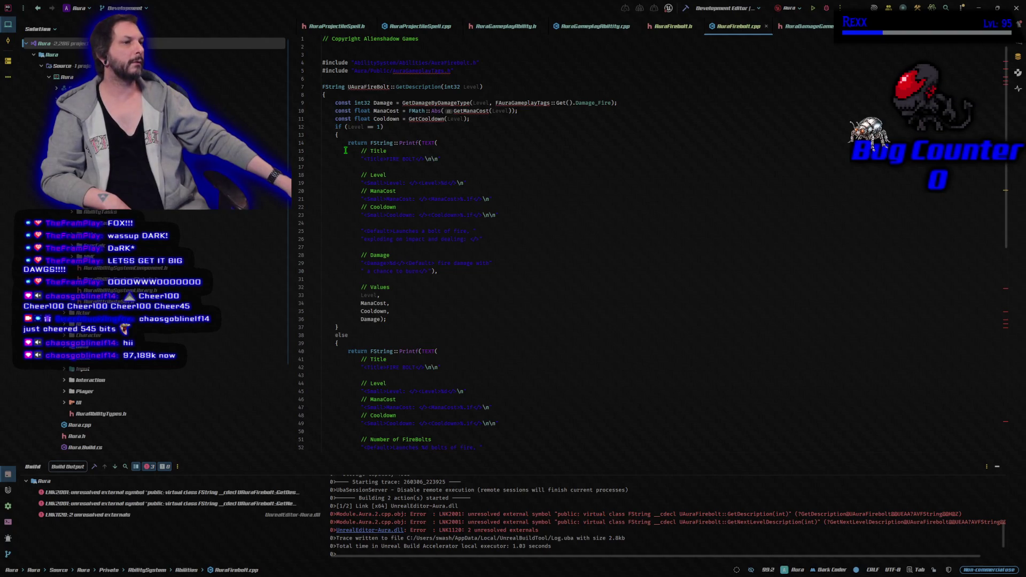
- Rename the header AuraFirebolt.h to AuraFireBolt.h, keeping Add Core Redirect checked
{"action": "left_click", "coordinate": [135, 155]}
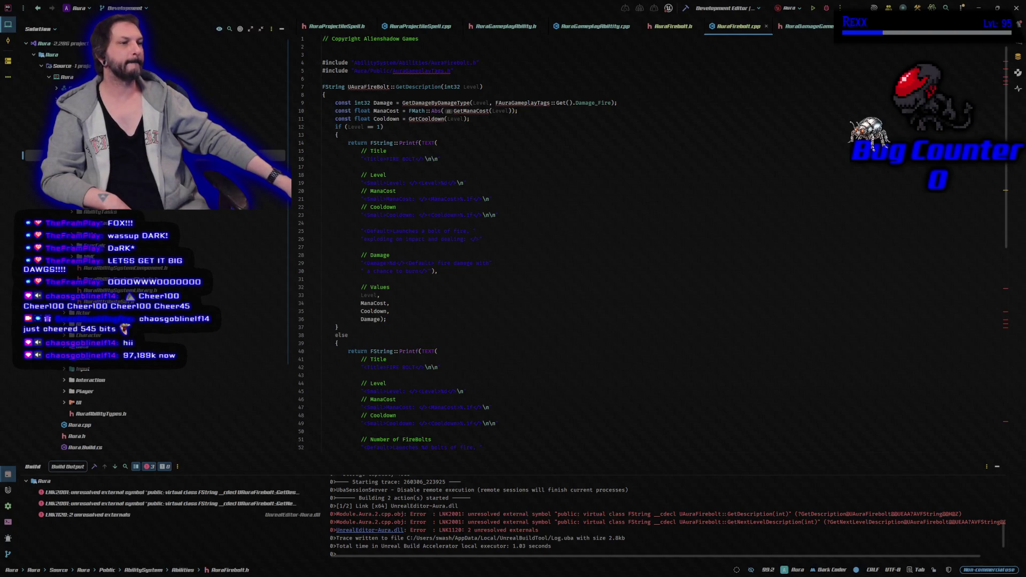
{"action": "right_click", "coordinate": [135, 156]}
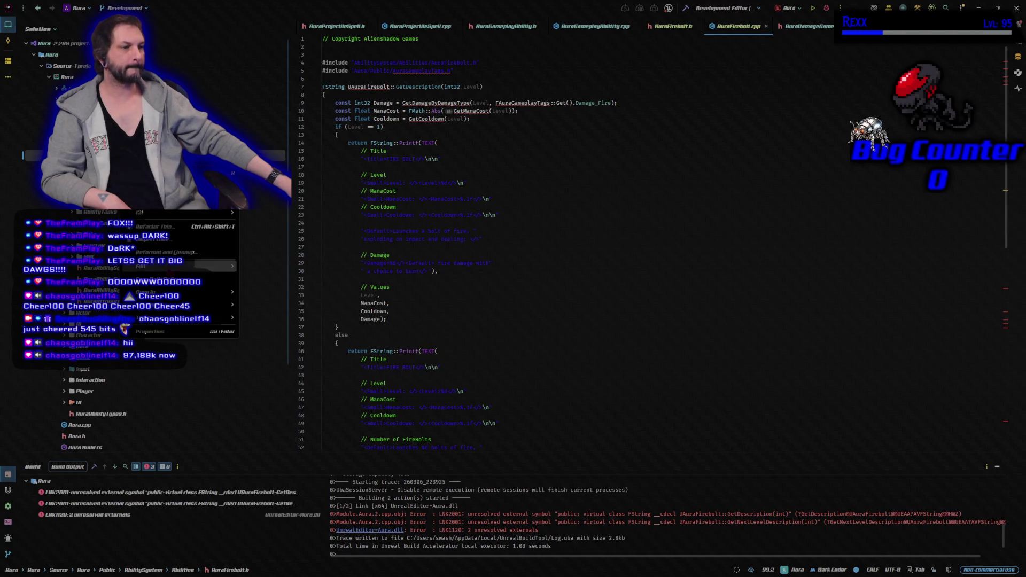
{"action": "mouse_move", "coordinate": [203, 266]}
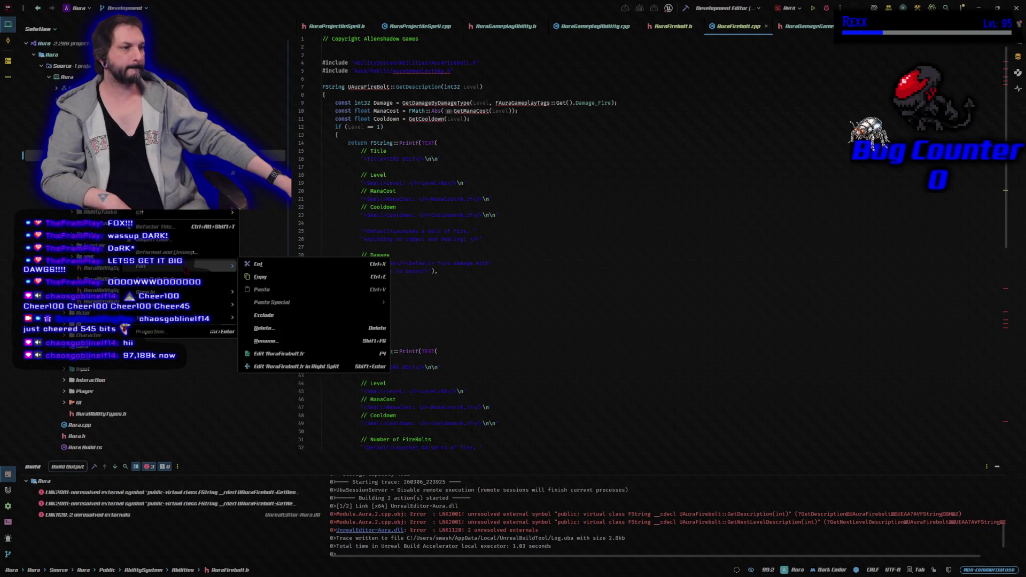
{"action": "left_click", "coordinate": [282, 340]}
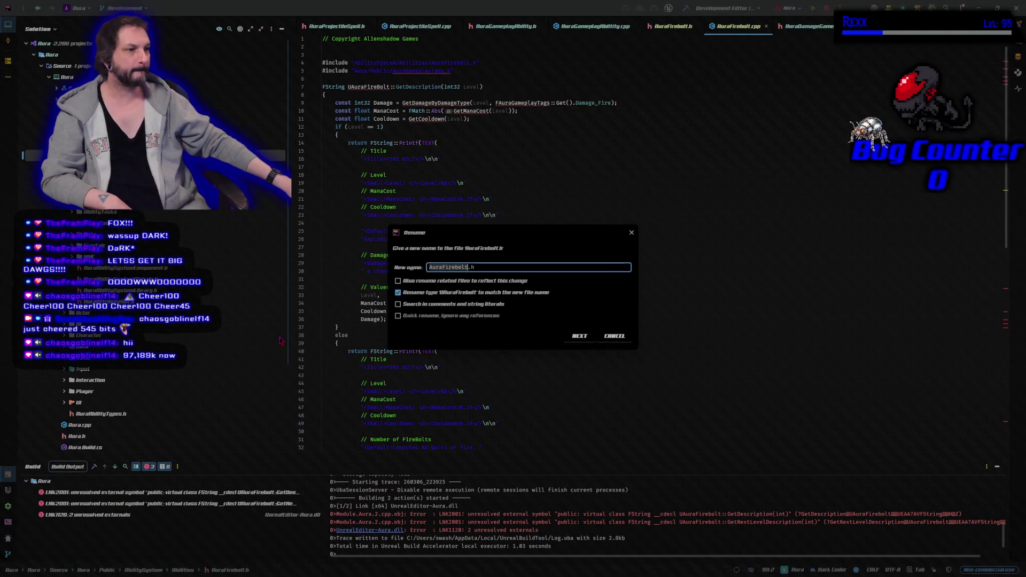
{"action": "key", "text": "ctrl+Left"}
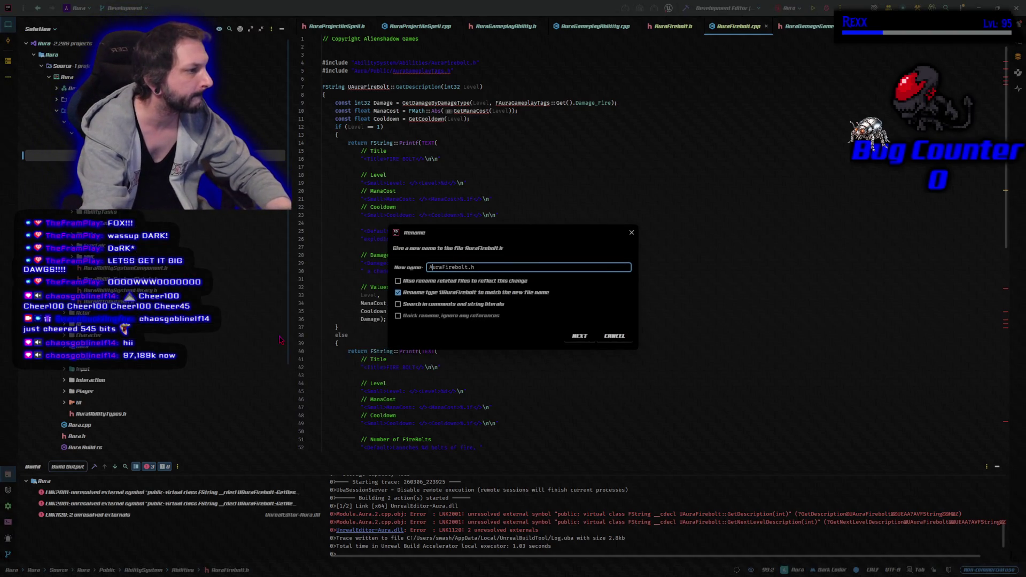
{"action": "key", "text": "Right"}
{"action": "key", "text": "Right"}
{"action": "key", "text": "Right"}
{"action": "key", "text": "Delete"}
{"action": "type", "text": "B"}
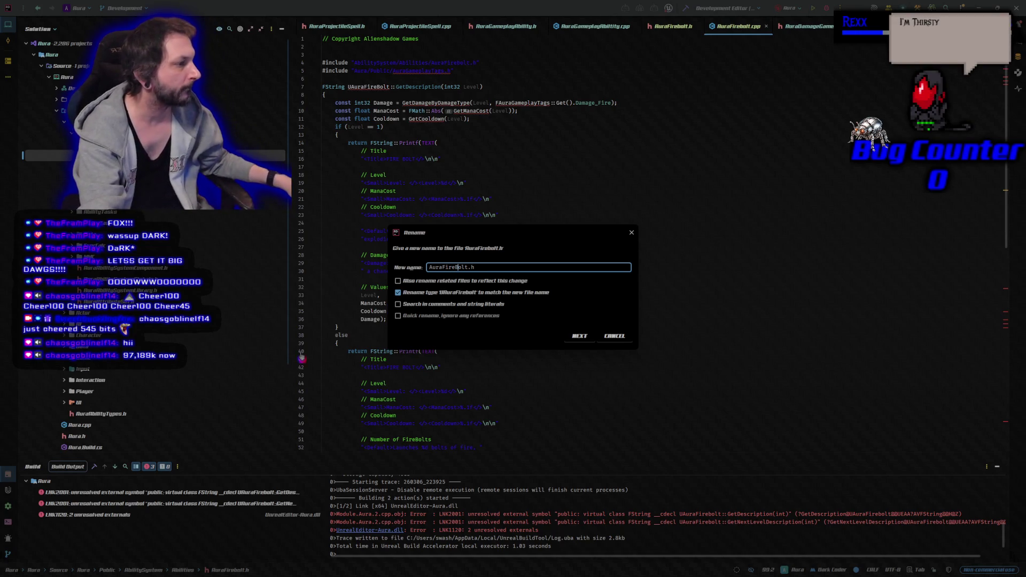
{"action": "left_click", "coordinate": [575, 335]}
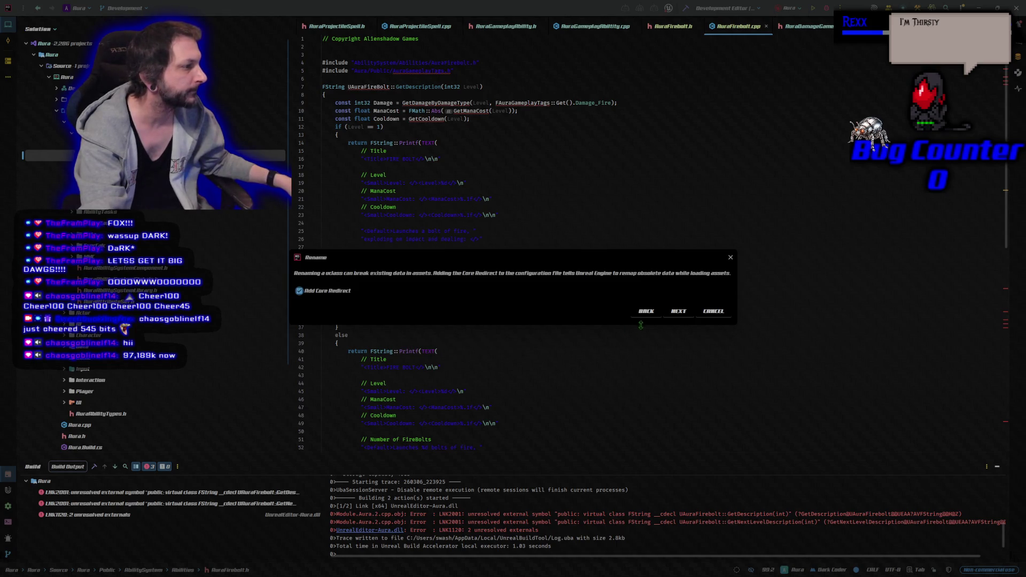
{"action": "left_click", "coordinate": [678, 313]}
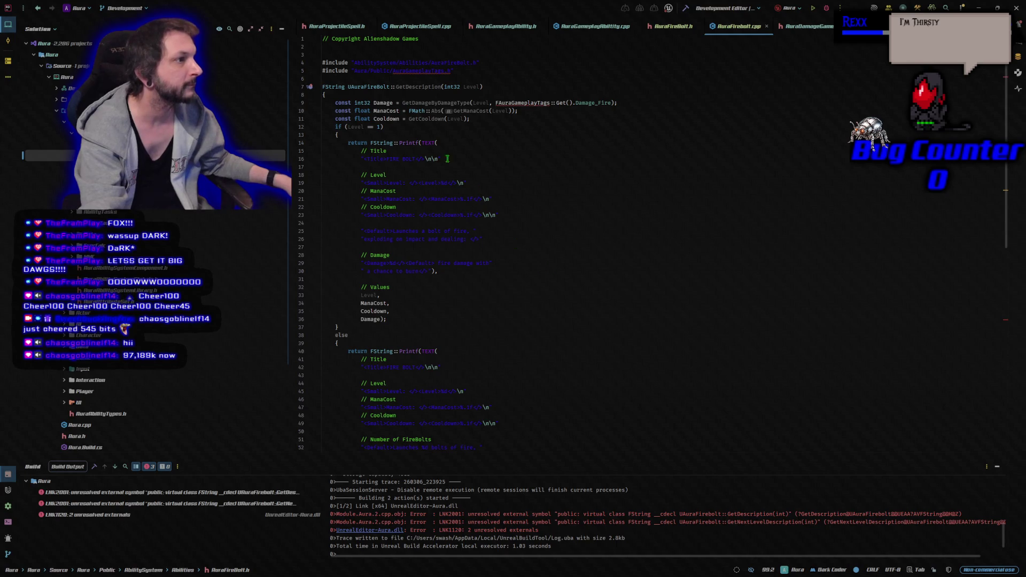
- Correct the line-5 AuraGameplayTags #include path using path completion
{"action": "left_click", "coordinate": [394, 71]}
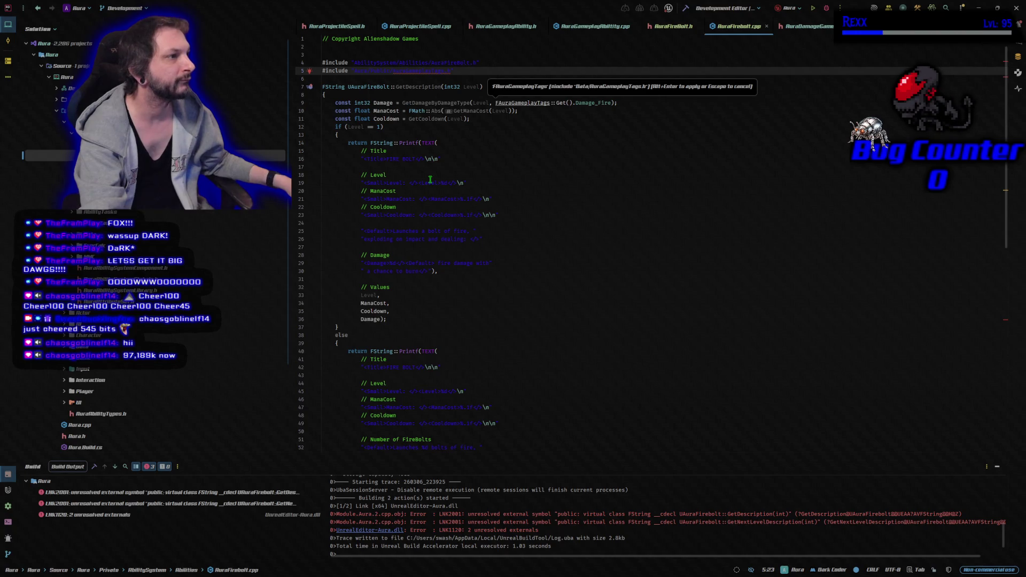
{"action": "left_click", "coordinate": [405, 71]}
{"action": "key", "text": "BackSpace"}
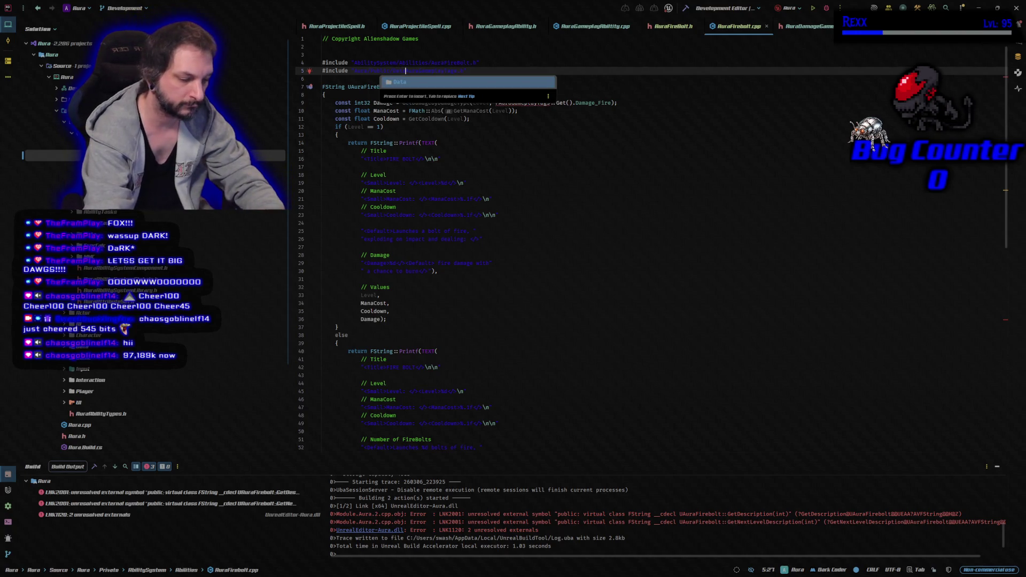
{"action": "key", "text": "Escape"}
- Change the GetDescription Printf strings to %d for level/damage and %.1f for mana/cooldown
{"action": "left_click", "coordinate": [412, 87]}
{"action": "key", "text": "Down"}
{"action": "key", "text": "Down"}
{"action": "key", "text": "Down"}
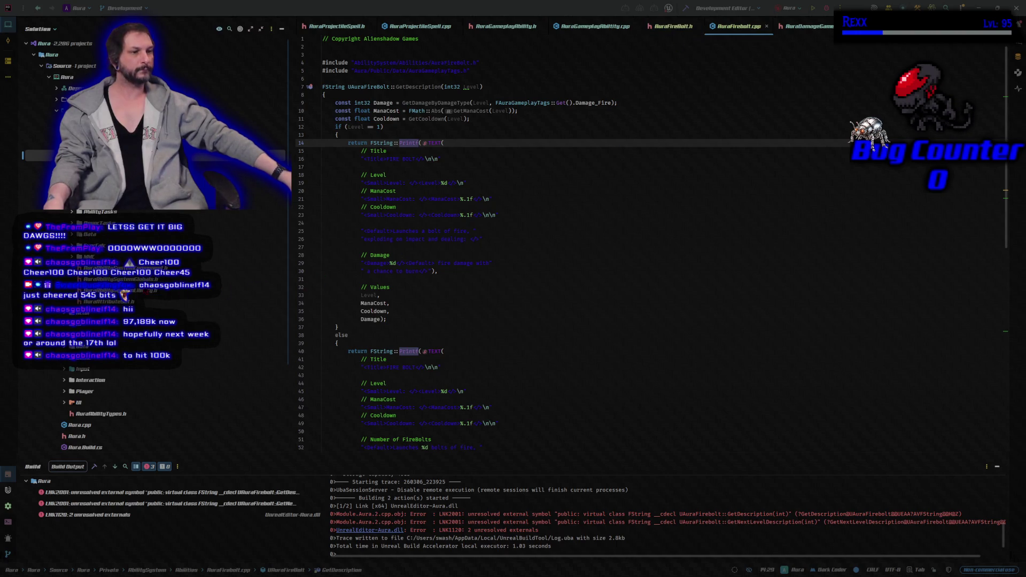
{"action": "left_click", "coordinate": [56, 100]}
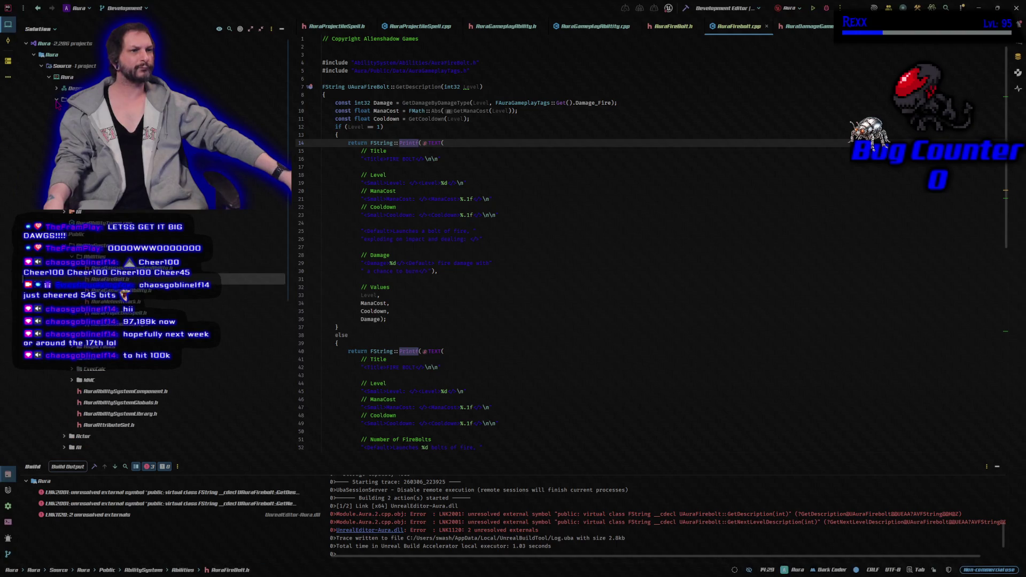
- Rename the source file AuraFirebolt.cpp to AuraFireBolt.cpp by capitalizing the B
{"action": "scroll", "coordinate": [155, 321], "scroll_direction": "up", "scroll_amount": 3}
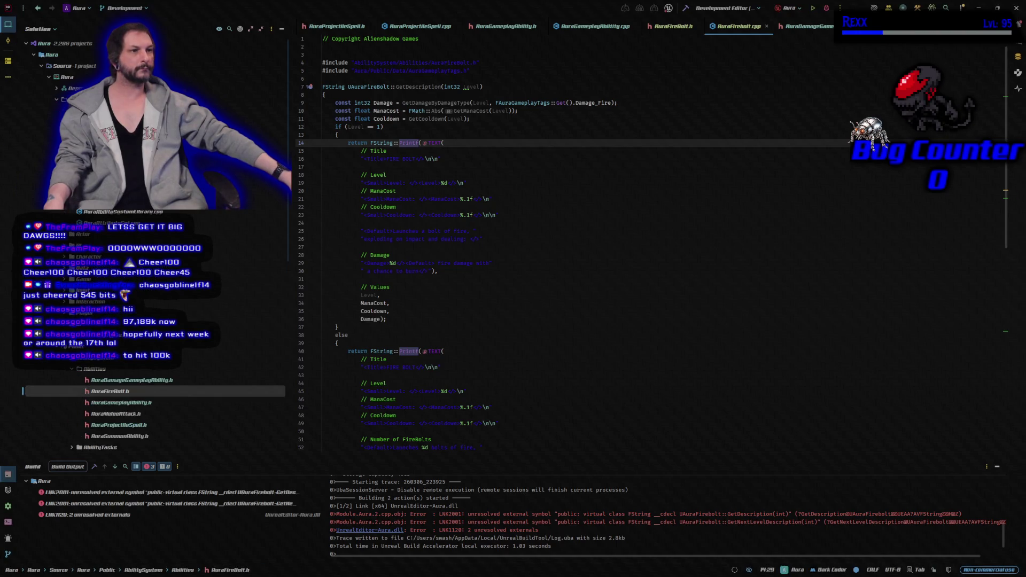
{"action": "scroll", "coordinate": [155, 321], "scroll_direction": "up", "scroll_amount": 2}
{"action": "right_click", "coordinate": [115, 143]}
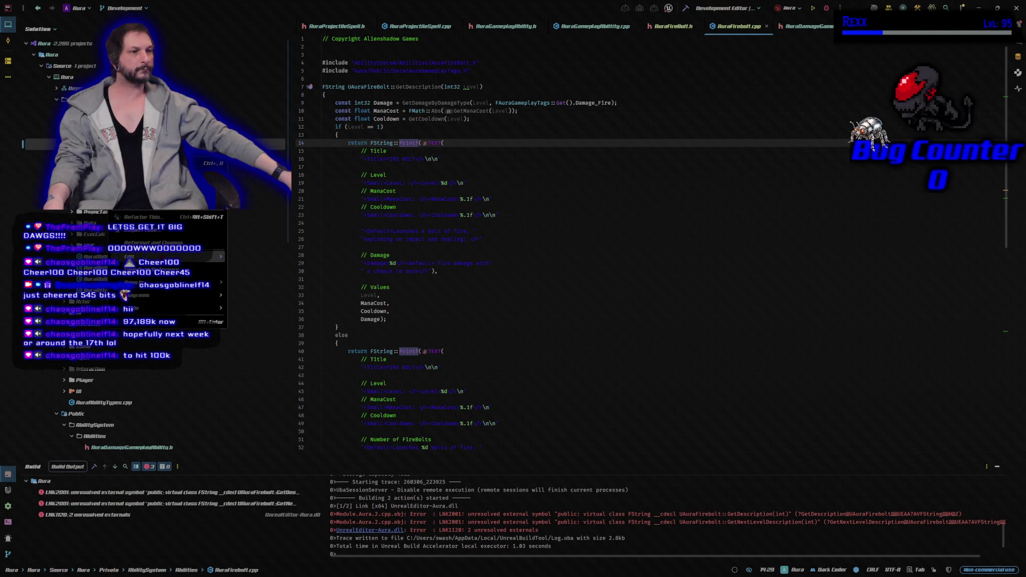
{"action": "mouse_move", "coordinate": [203, 308]}
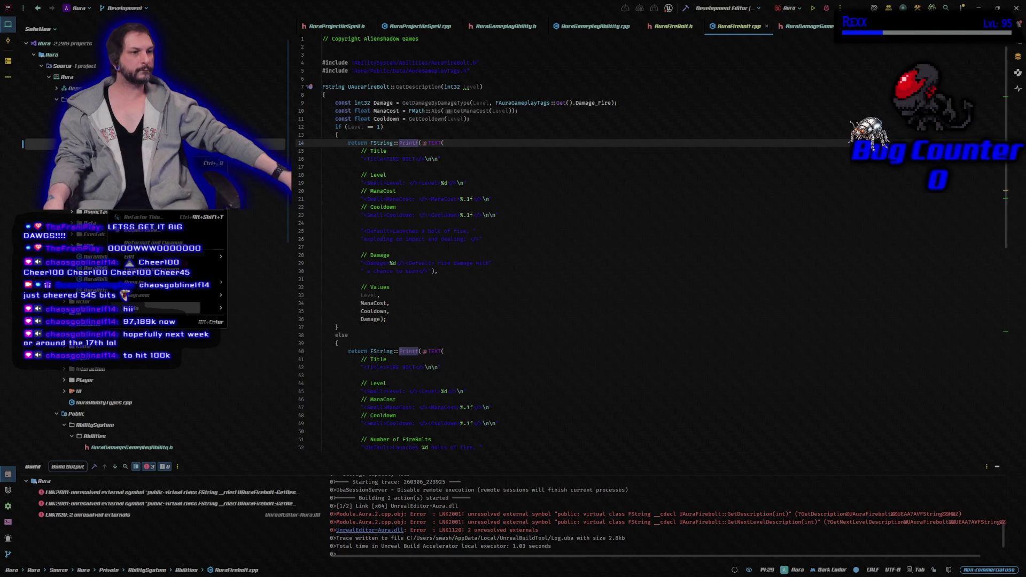
{"action": "mouse_move", "coordinate": [211, 256]}
{"action": "left_click", "coordinate": [262, 335]}
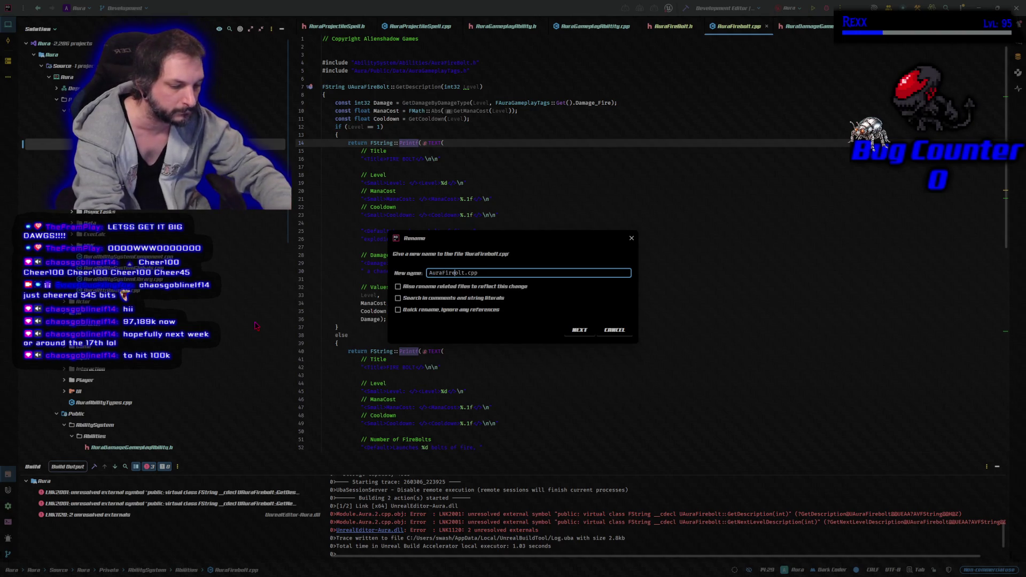
{"action": "key", "text": "BackSpace"}
{"action": "type", "text": "B"}
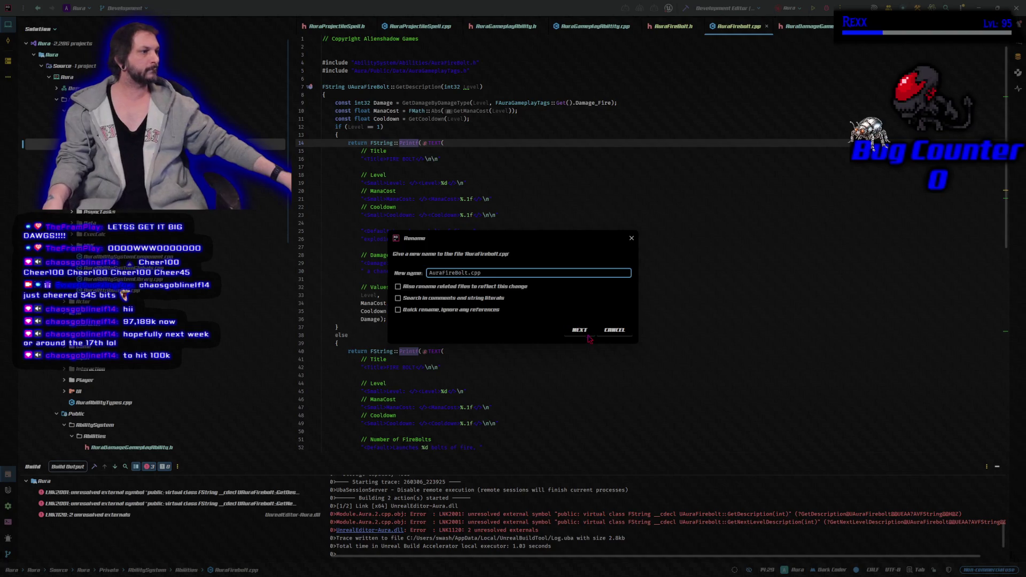
{"action": "left_click", "coordinate": [582, 330]}
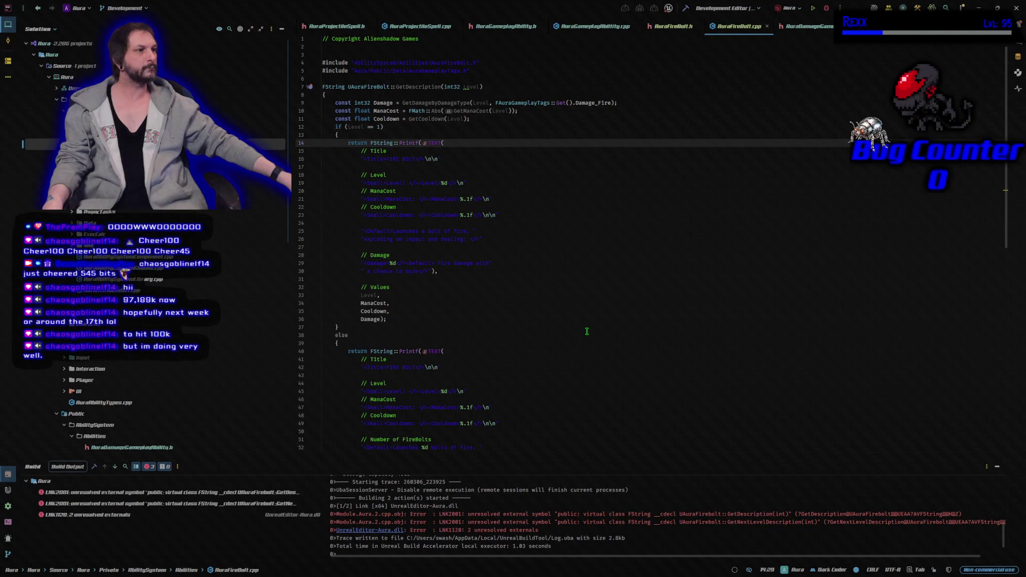
{"action": "scroll", "coordinate": [627, 159], "scroll_direction": "down", "scroll_amount": 6}
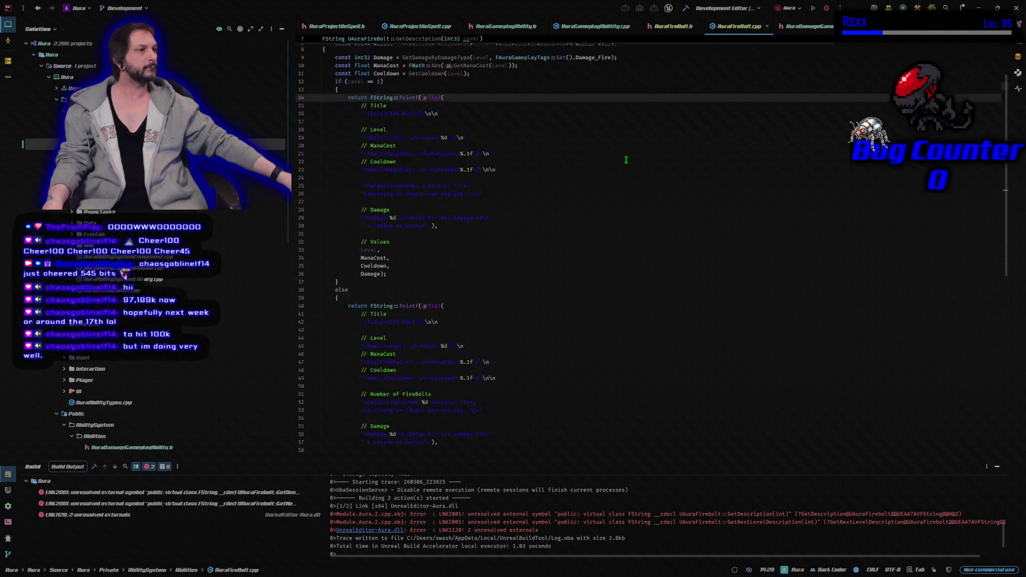
{"action": "scroll", "coordinate": [626, 159], "scroll_direction": "up", "scroll_amount": 5}
{"action": "scroll", "coordinate": [626, 159], "scroll_direction": "up", "scroll_amount": 2}
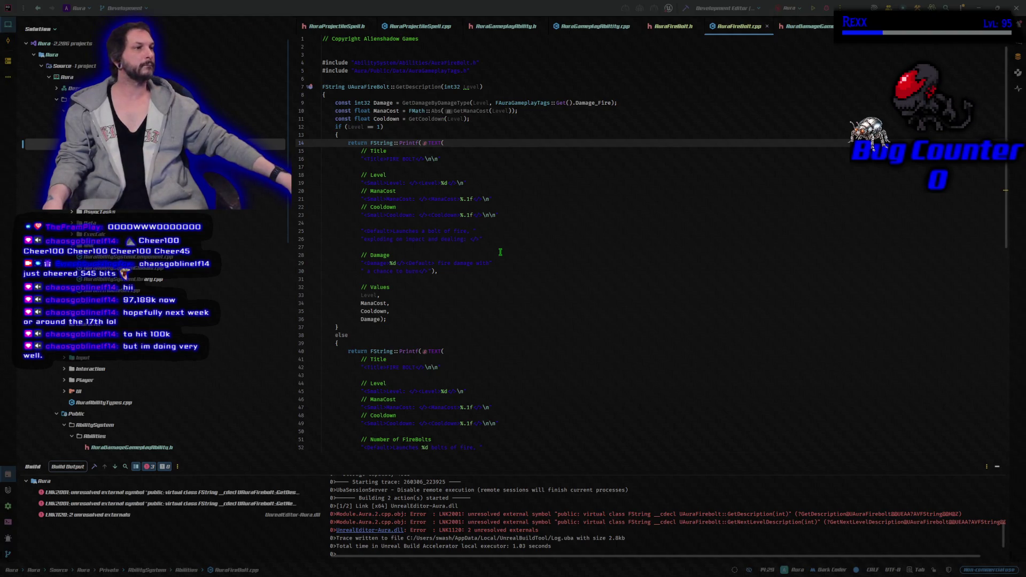
{"action": "scroll", "coordinate": [501, 252], "scroll_direction": "down", "scroll_amount": 1}
{"action": "scroll", "coordinate": [501, 253], "scroll_direction": "up", "scroll_amount": 1}
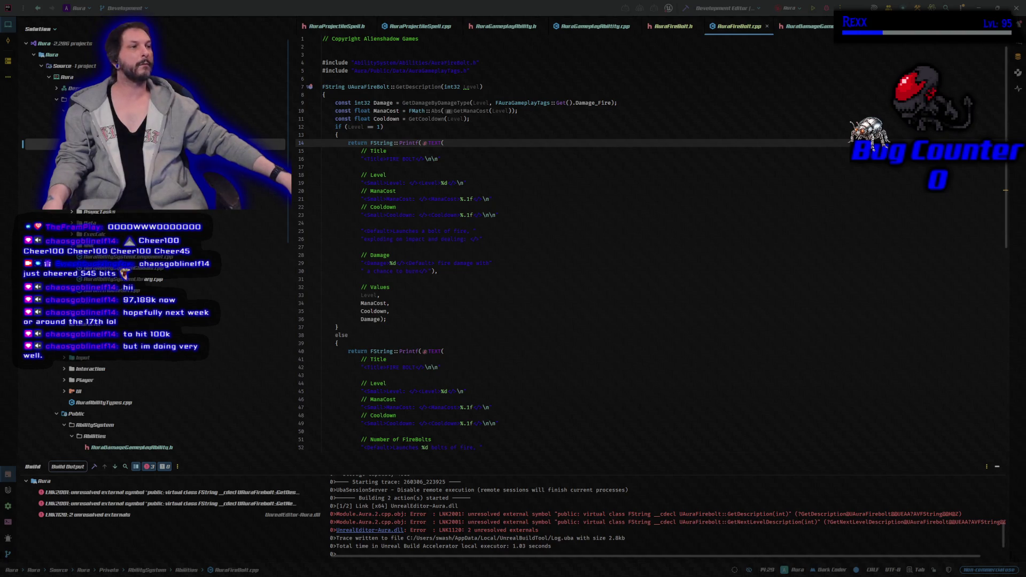
{"action": "scroll", "coordinate": [646, 253], "scroll_direction": "down", "scroll_amount": 15}
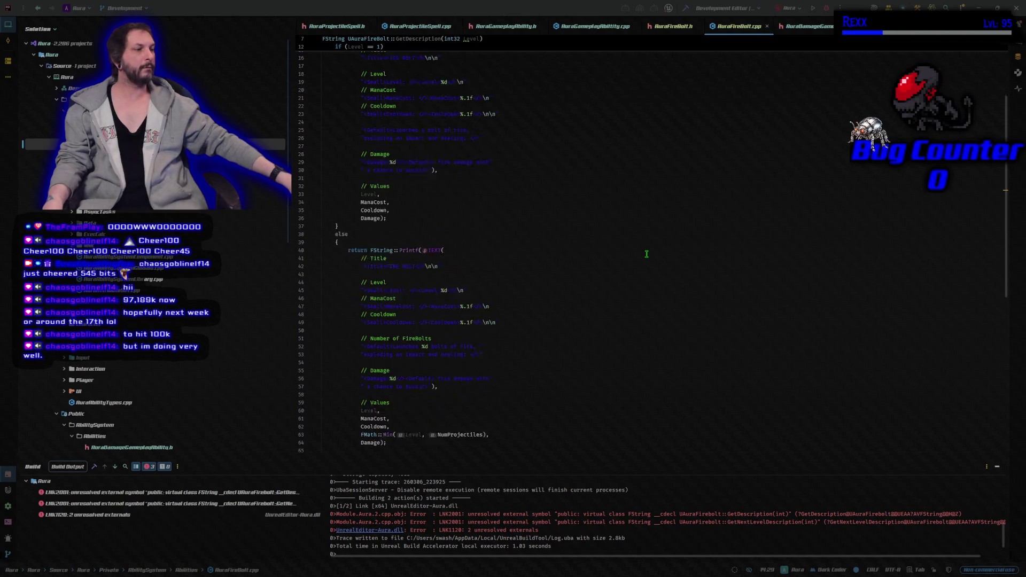
{"action": "scroll", "coordinate": [647, 254], "scroll_direction": "up", "scroll_amount": 15}
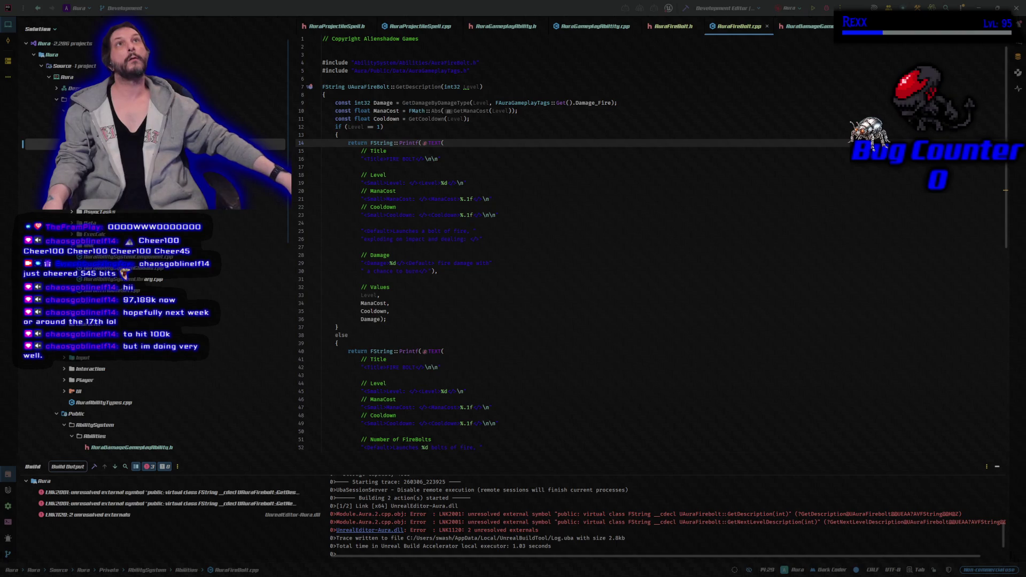
- Switch from AuraDamageGameplayAbility.h to its .cpp showing CauseDamage and GetRandomTaggedMontageFromArray
{"action": "left_click", "coordinate": [830, 29]}
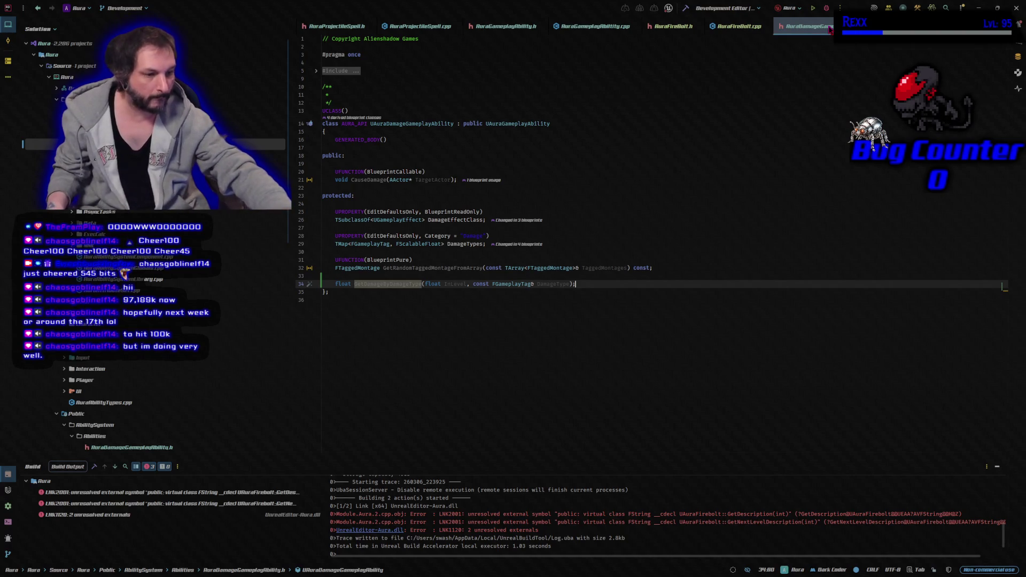
{"action": "key", "text": "ctrl+alt+Home"}
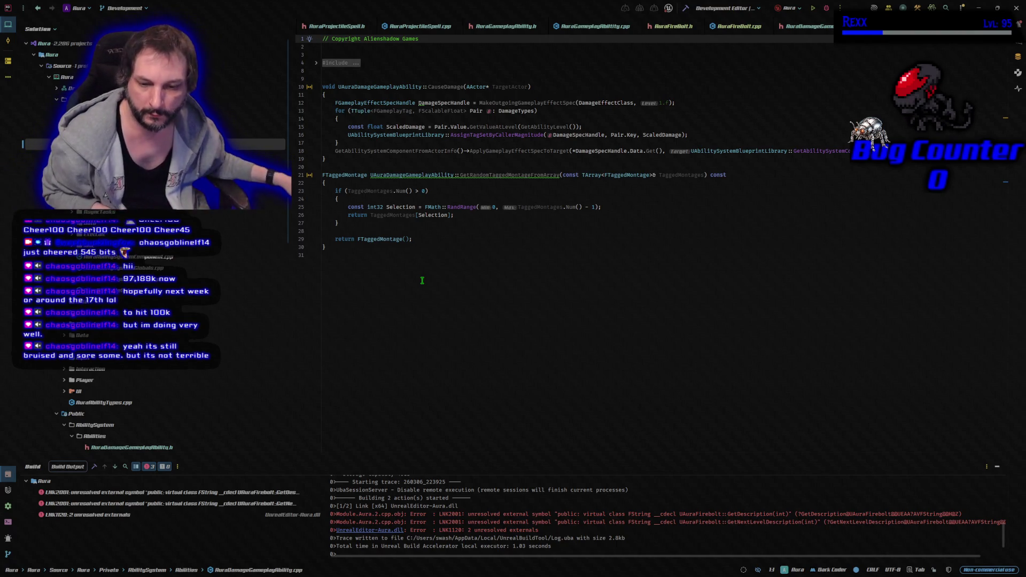
{"action": "key", "text": "alt+Tab"}
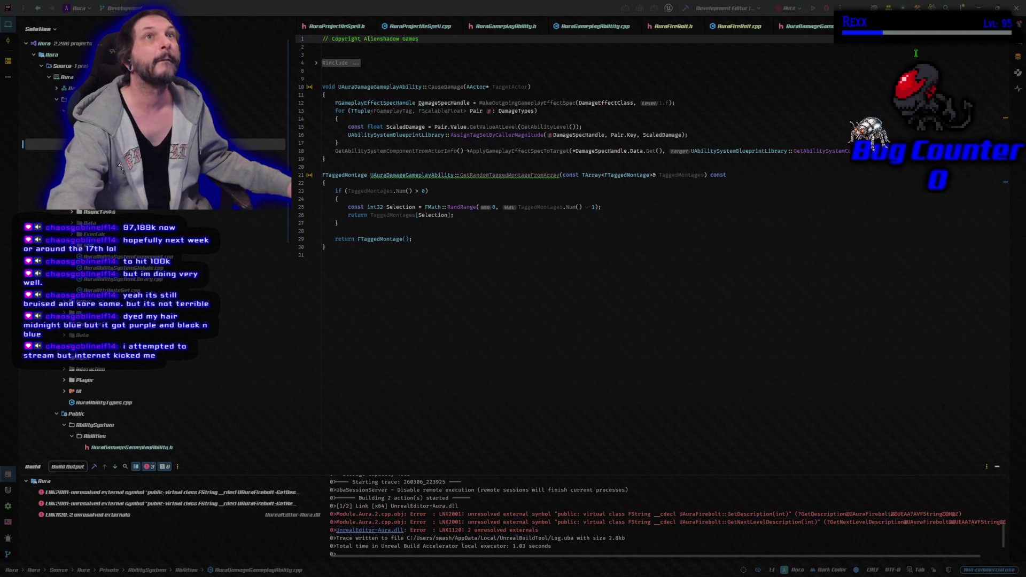
{"action": "left_click", "coordinate": [404, 262]}
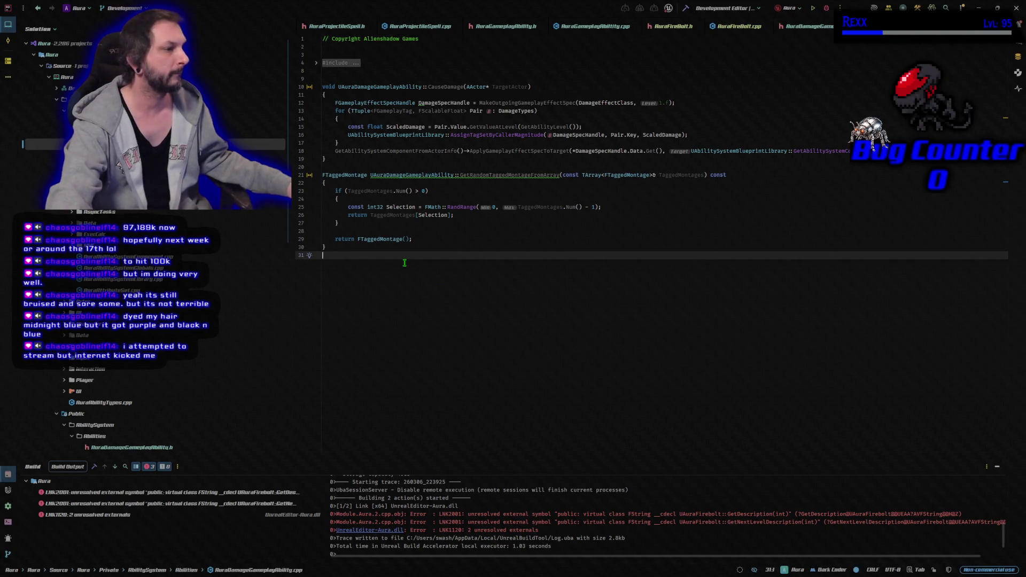
- Add GetDamageByDamageType with a checkf guard, fix its message spacing, and build successfully
{"action": "key", "text": "ctrl+v"}
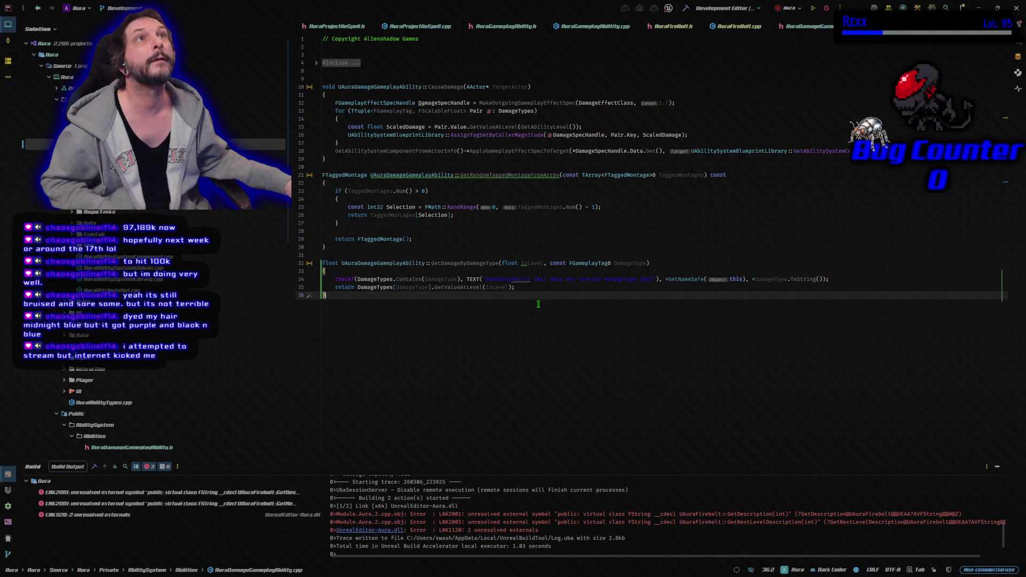
{"action": "left_click", "coordinate": [531, 279]}
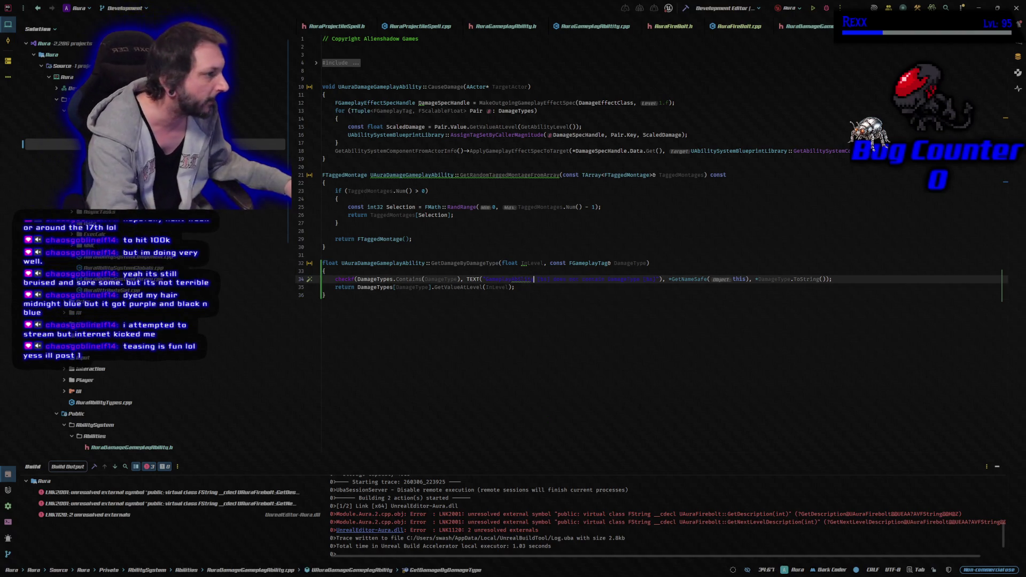
{"action": "left_click", "coordinate": [525, 348]}
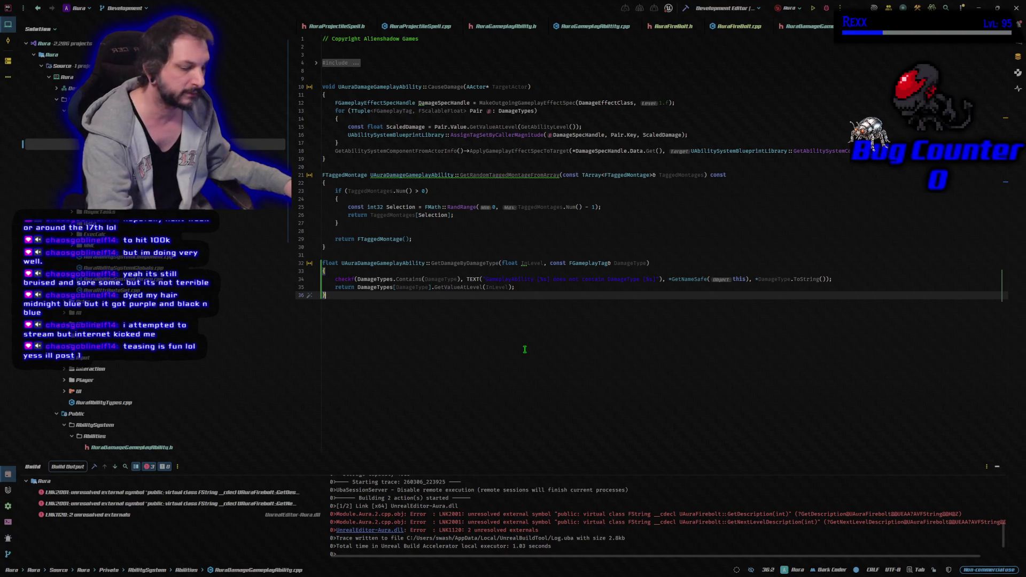
{"action": "key", "text": "ctrl+shift+b"}
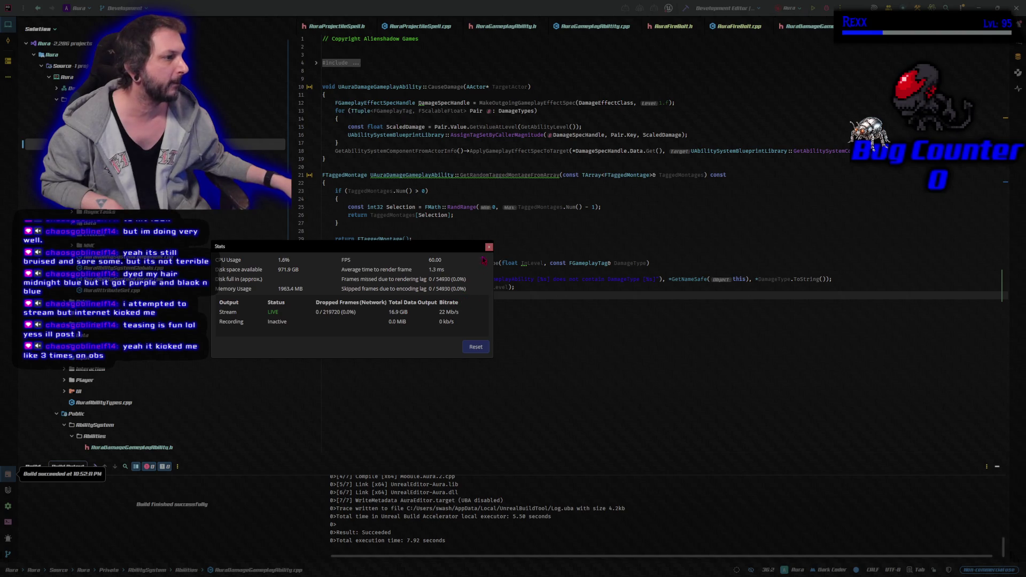
- Close the OBS Stats window and launch the Aura project from Rider with Shift+F9
{"action": "left_click", "coordinate": [489, 246]}
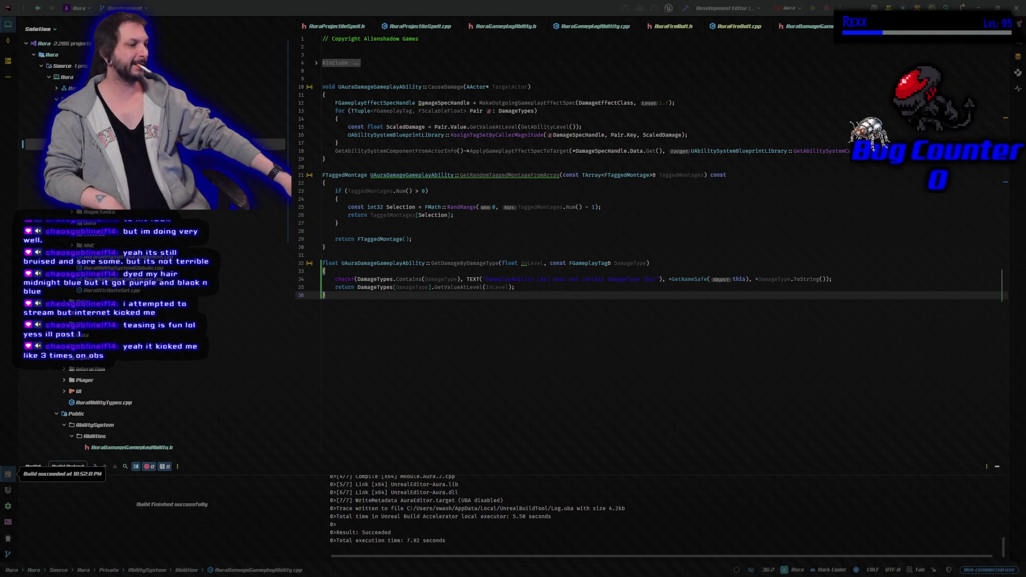
{"action": "left_click", "coordinate": [528, 360]}
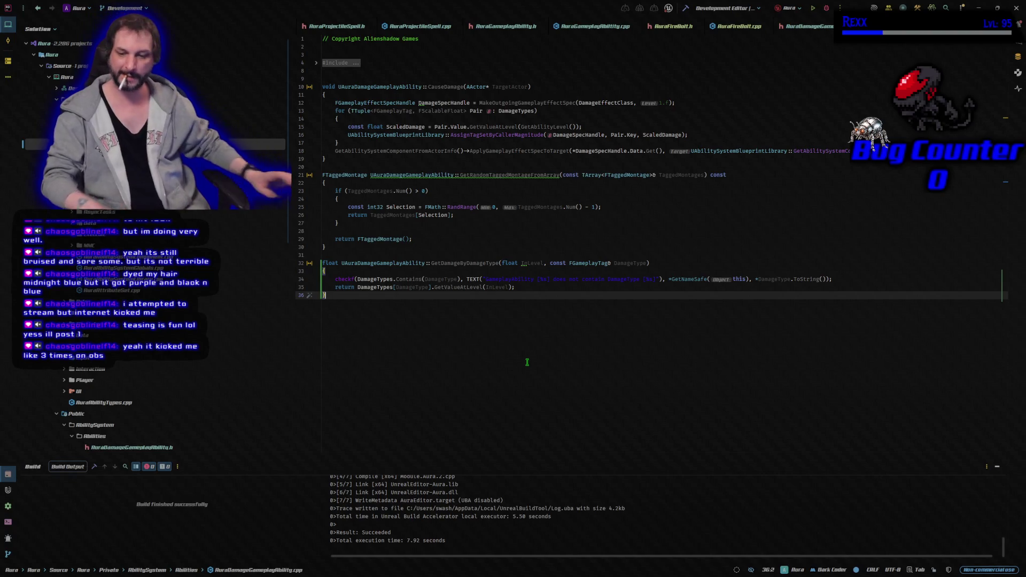
{"action": "key", "text": "shift+F9"}
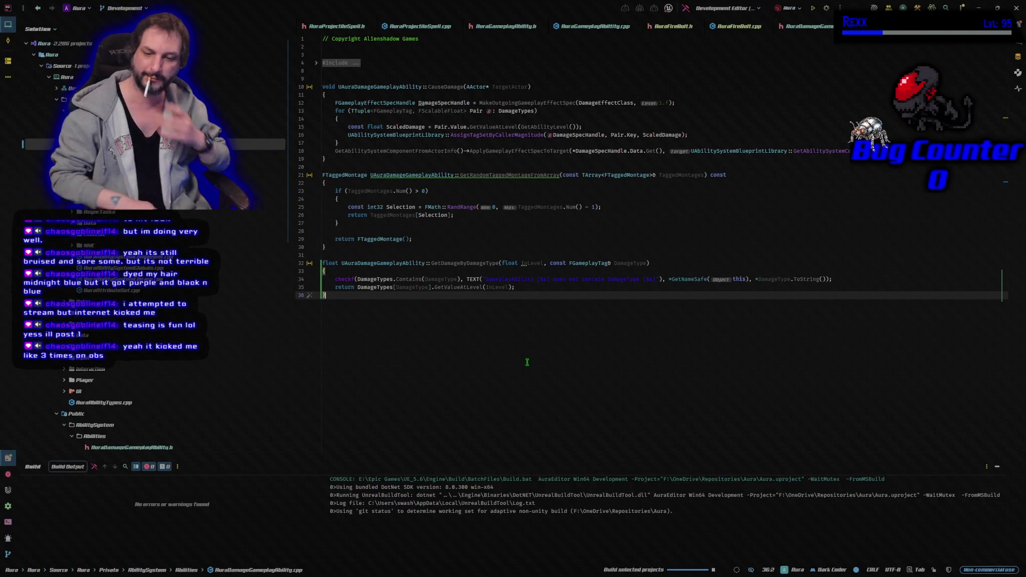
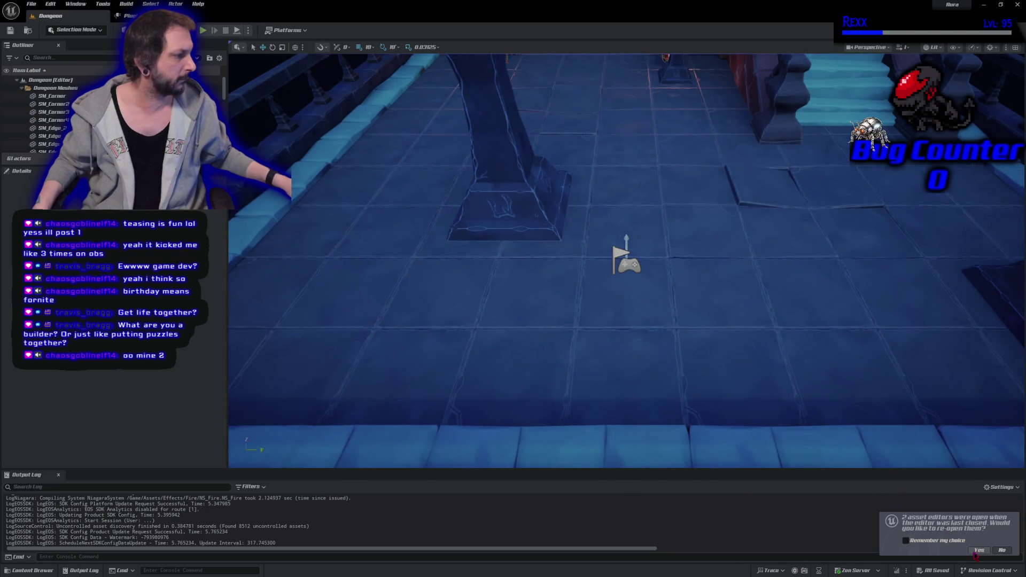
- Reopen last session's asset editors, view the WBP_SpellMenu Abilities design, then switch to Plugins
{"action": "left_click", "coordinate": [979, 551]}
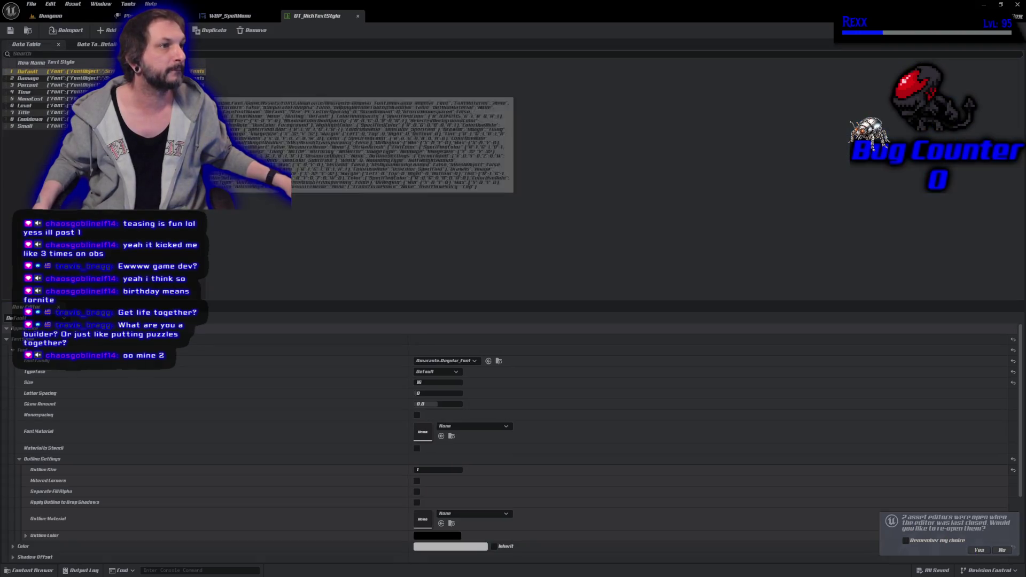
{"action": "left_click", "coordinate": [244, 18]}
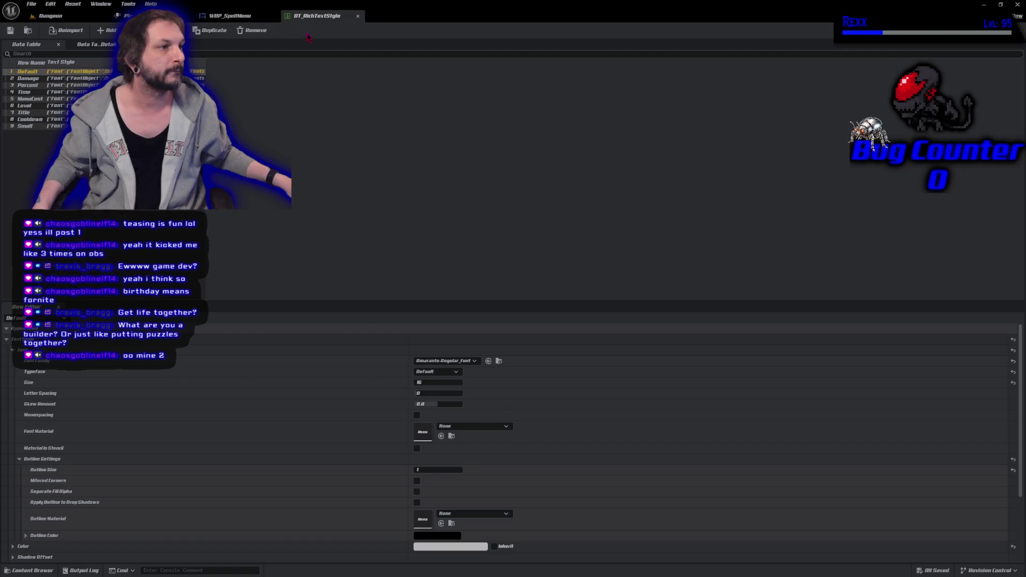
{"action": "scroll", "coordinate": [408, 255], "scroll_direction": "down", "scroll_amount": 2}
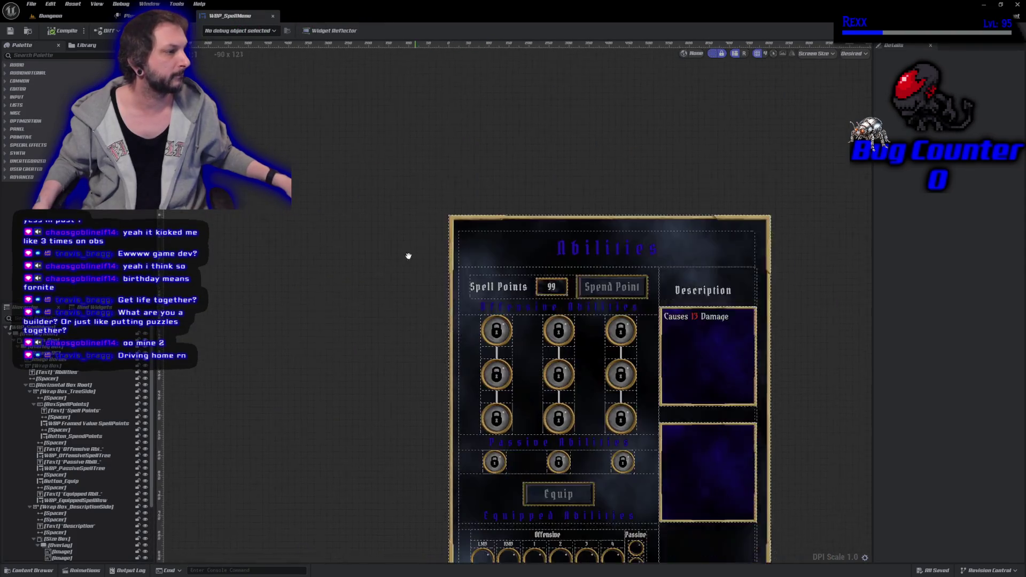
{"action": "scroll", "coordinate": [426, 197], "scroll_direction": "up", "scroll_amount": 2}
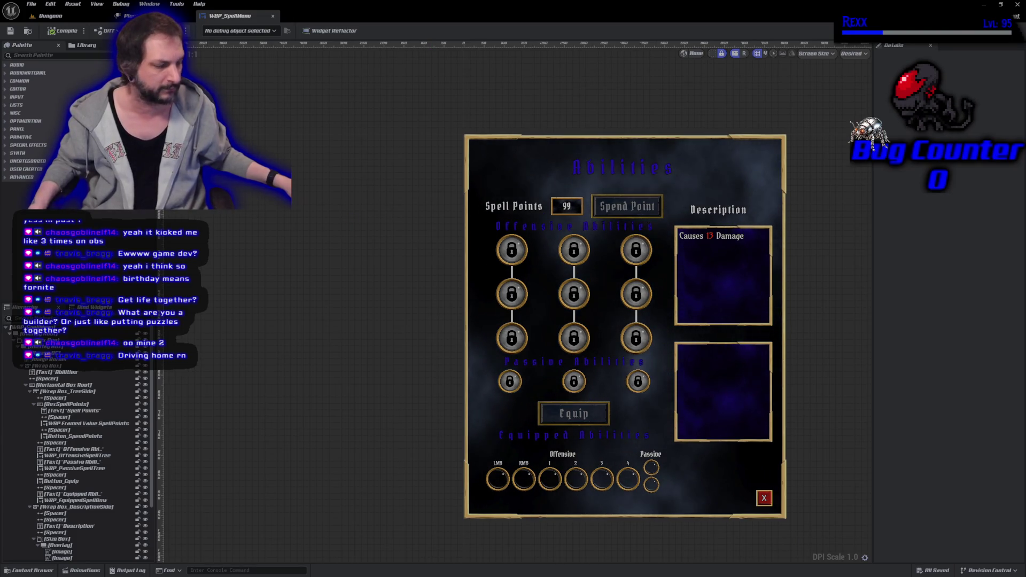
{"action": "left_click_drag", "start_coordinate": [368, 307], "coordinate": [352, 309]}
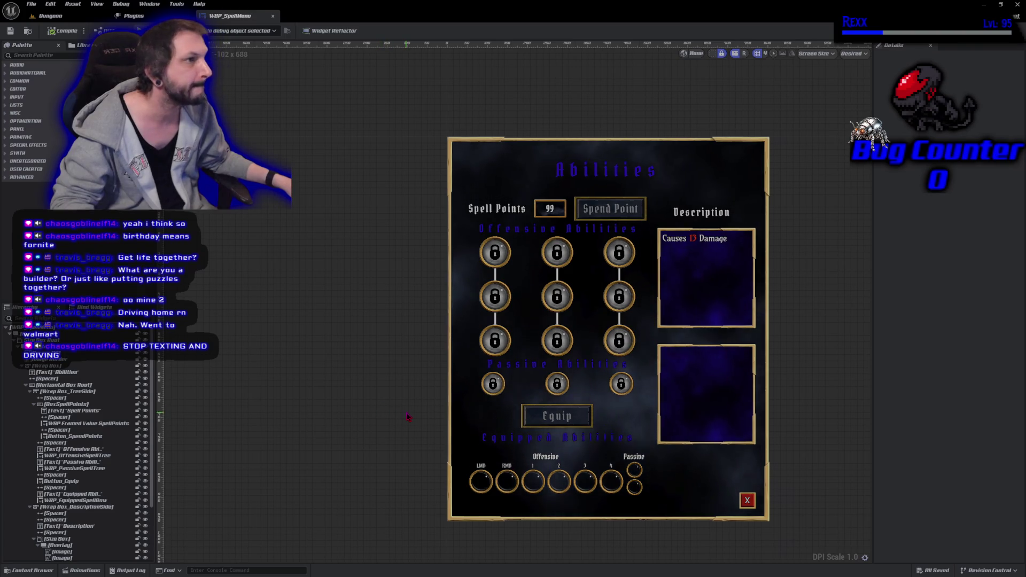
{"action": "left_click", "coordinate": [155, 15]}
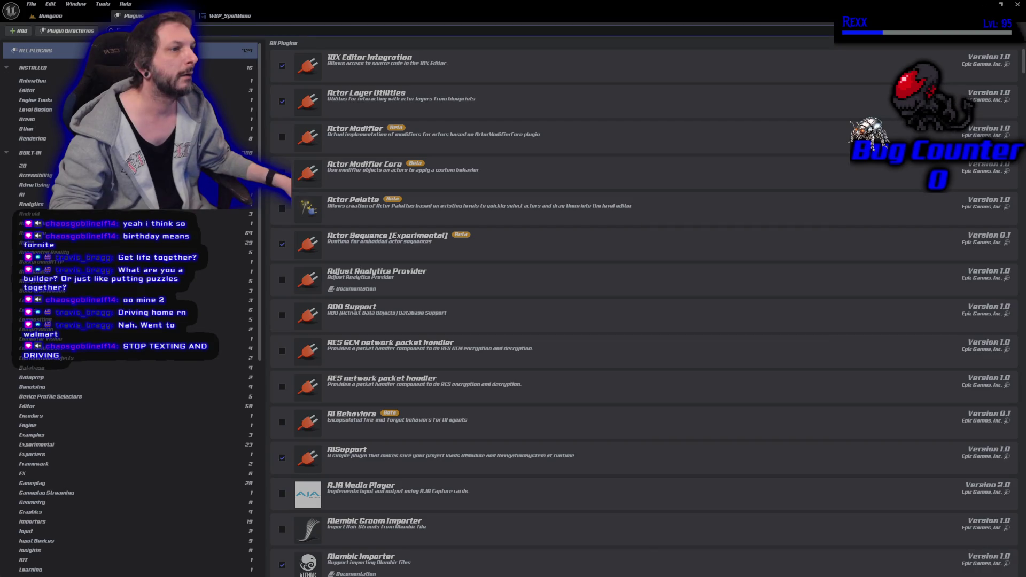
- Close the Plugins browser and run a brief Play-In-Editor test, stopping back at the Dungeon level
{"action": "left_click", "coordinate": [190, 15]}
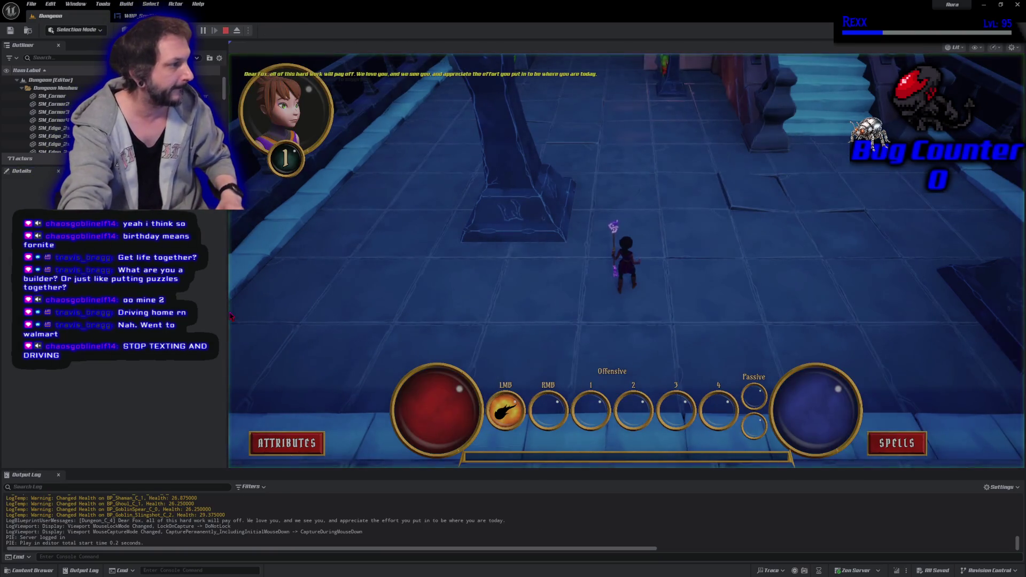
{"action": "key", "text": "Escape"}
{"action": "key", "text": "alt+p"}
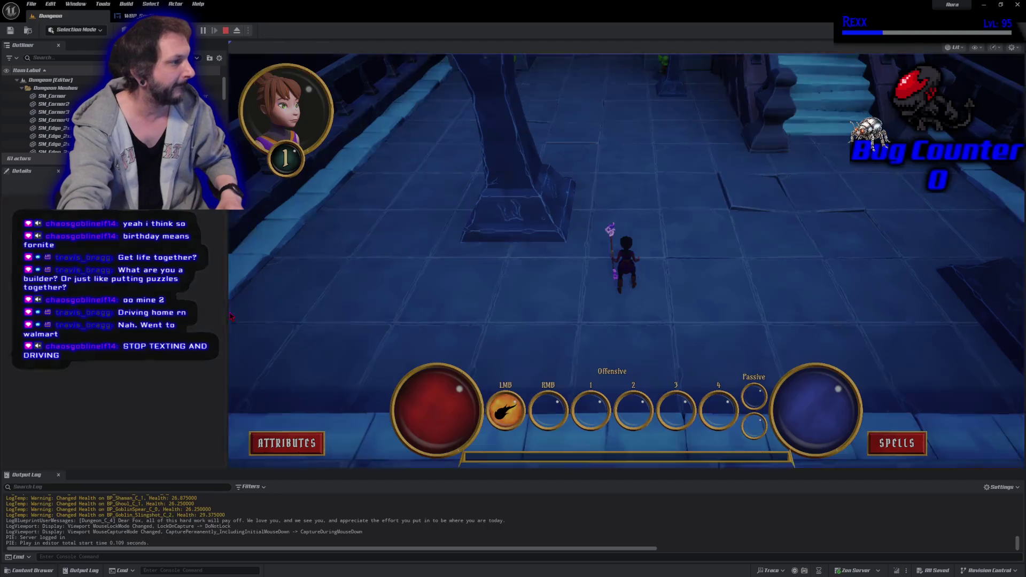
{"action": "key", "text": "Escape"}
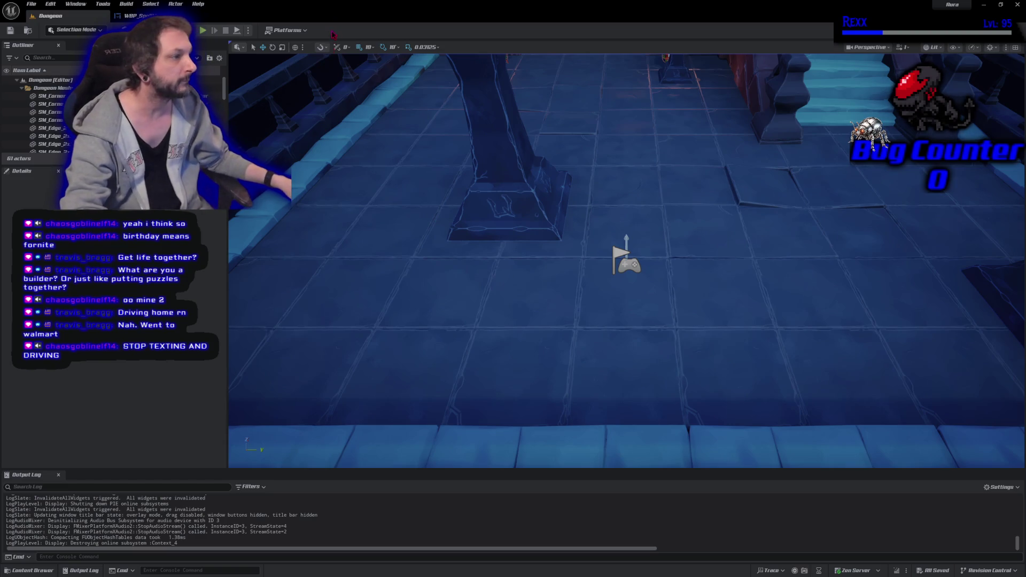
- Start playing the Dungeon level and cast Fire Bolts at the goblins until they fall
{"action": "key", "text": "alt+p"}
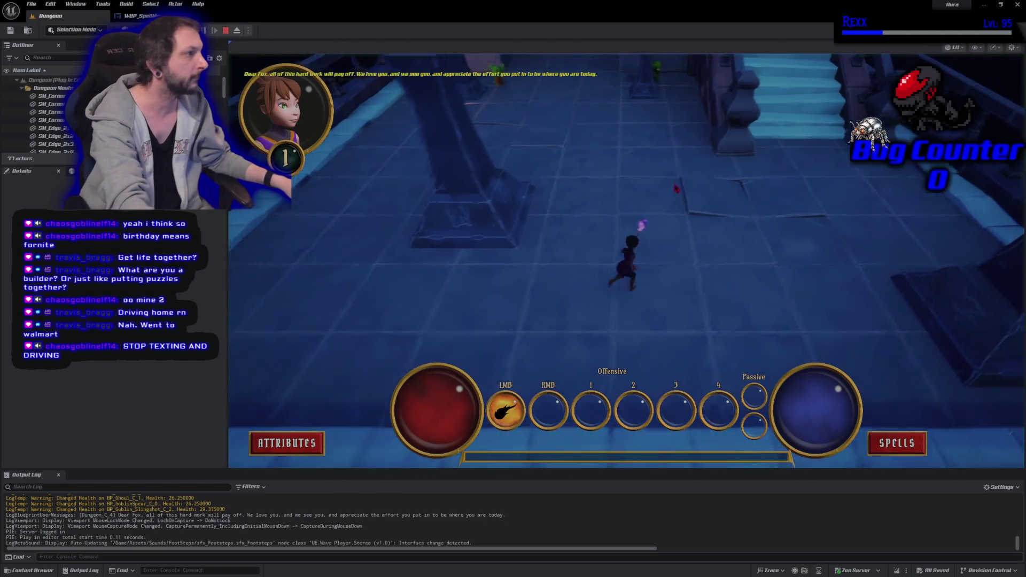
{"action": "left_click", "coordinate": [502, 129]}
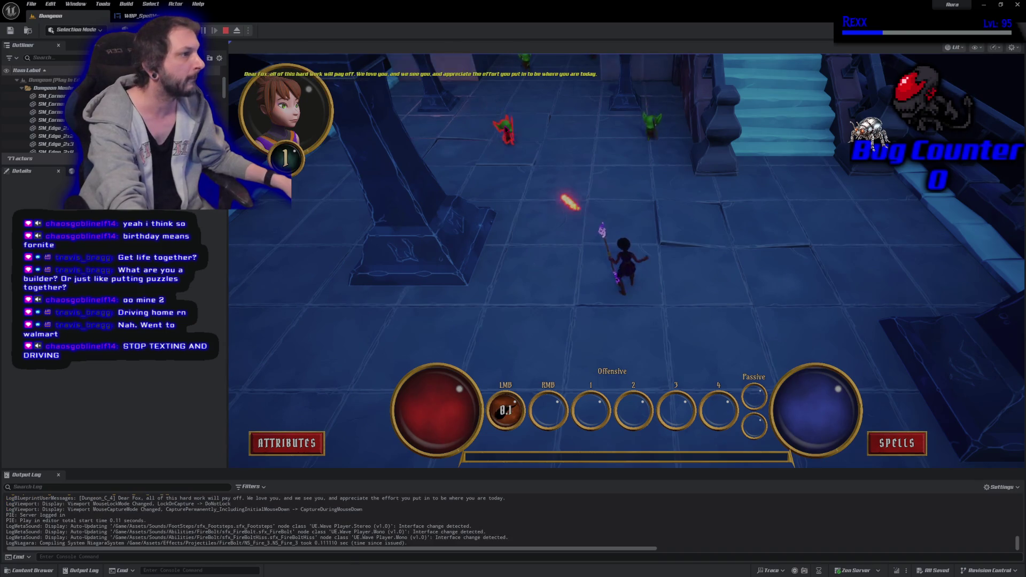
{"action": "left_click", "coordinate": [529, 144]}
{"action": "left_click", "coordinate": [633, 198]}
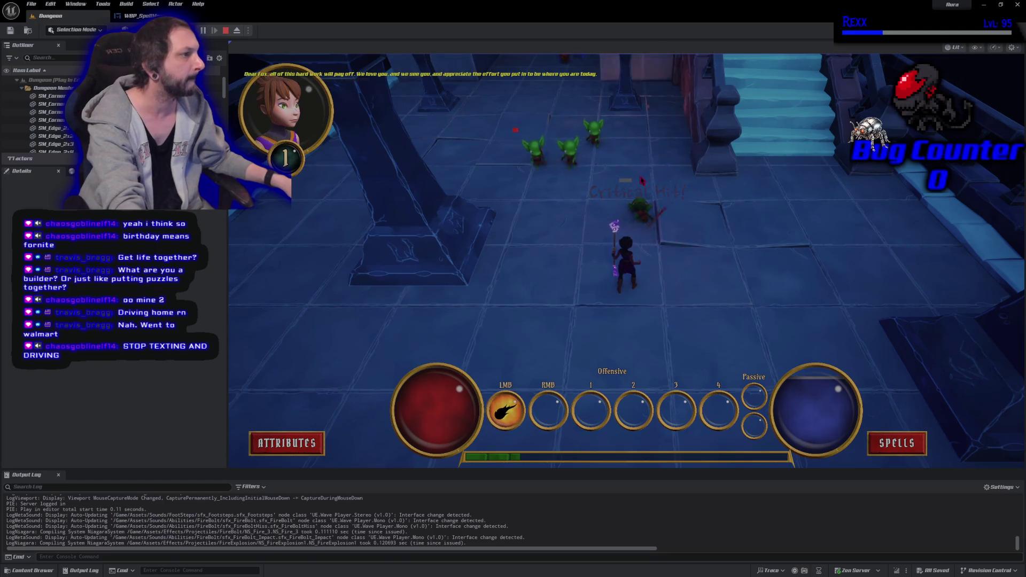
{"action": "left_click", "coordinate": [571, 200]}
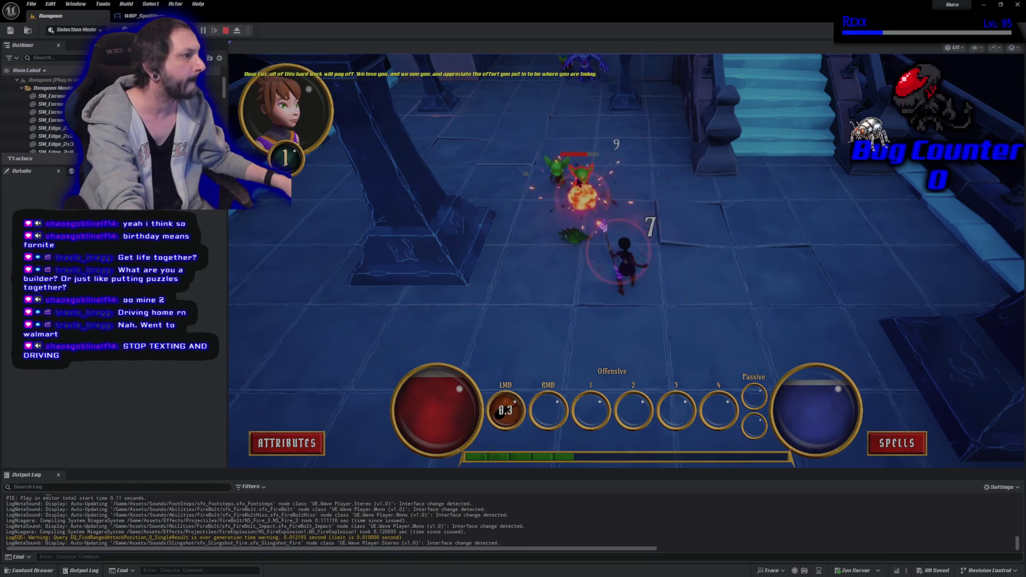
{"action": "left_click", "coordinate": [575, 176]}
{"action": "left_click", "coordinate": [558, 171]}
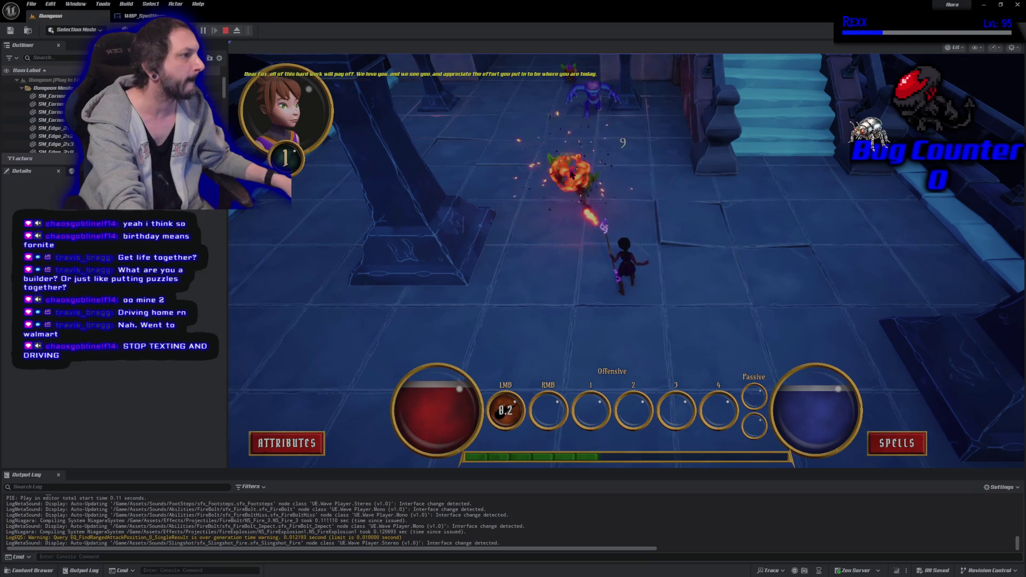
{"action": "left_click", "coordinate": [633, 163]}
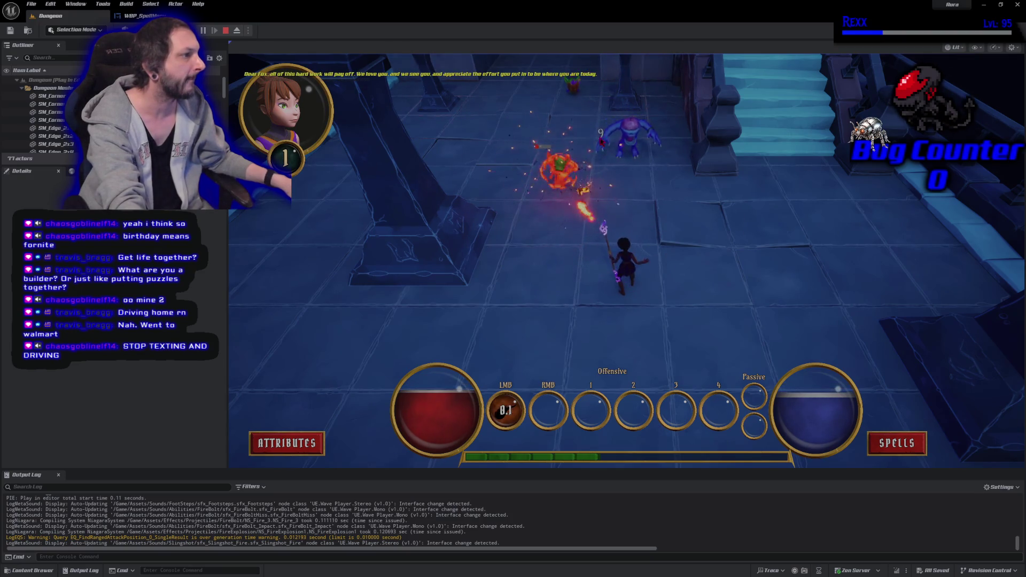
{"action": "left_click", "coordinate": [636, 166]}
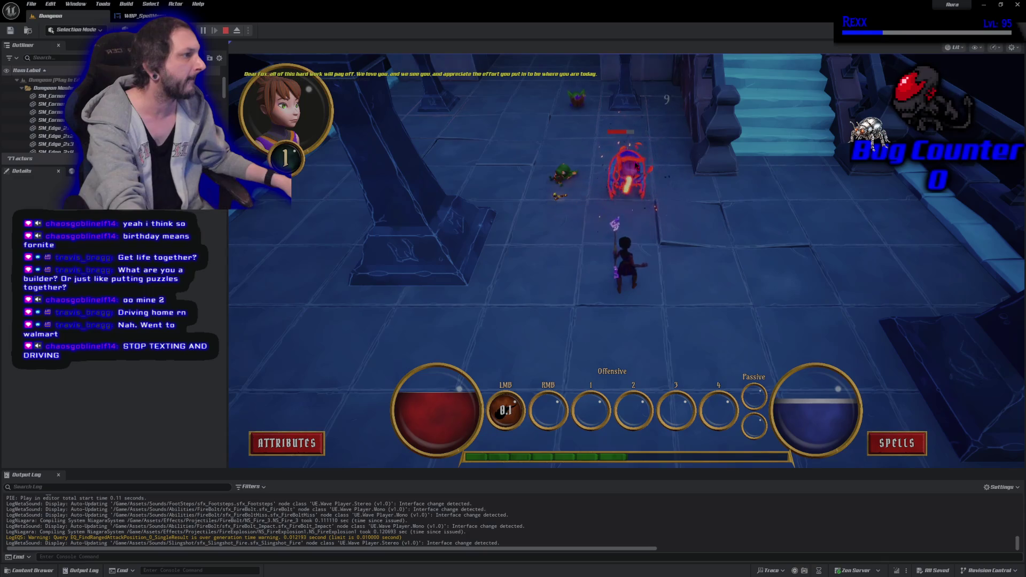
{"action": "left_click", "coordinate": [635, 166]}
{"action": "left_click", "coordinate": [620, 163]}
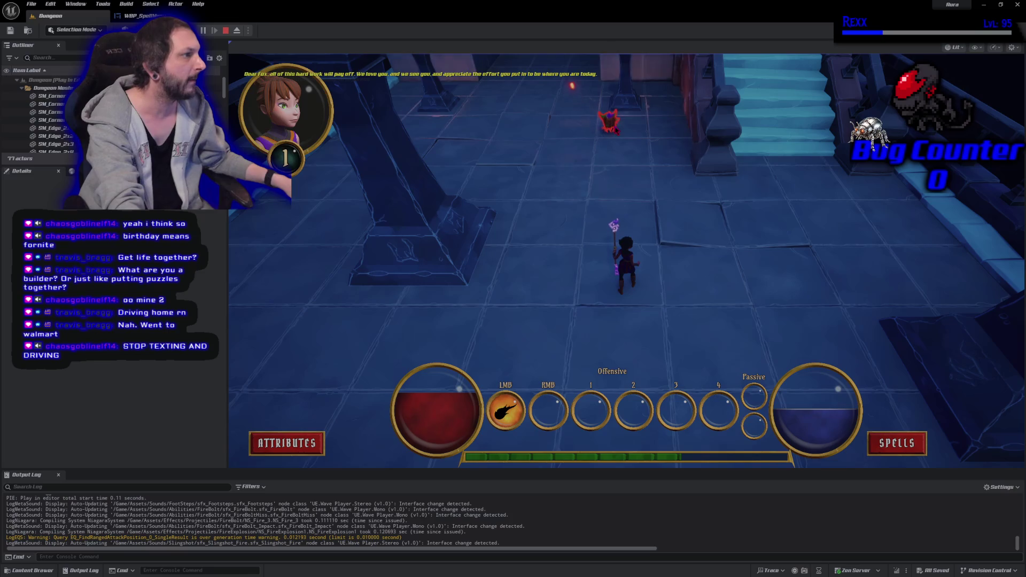
- Advance up the corridor firing Fire Bolts at the spawning demons
{"action": "left_click", "coordinate": [615, 134]}
{"action": "left_click", "coordinate": [639, 158]}
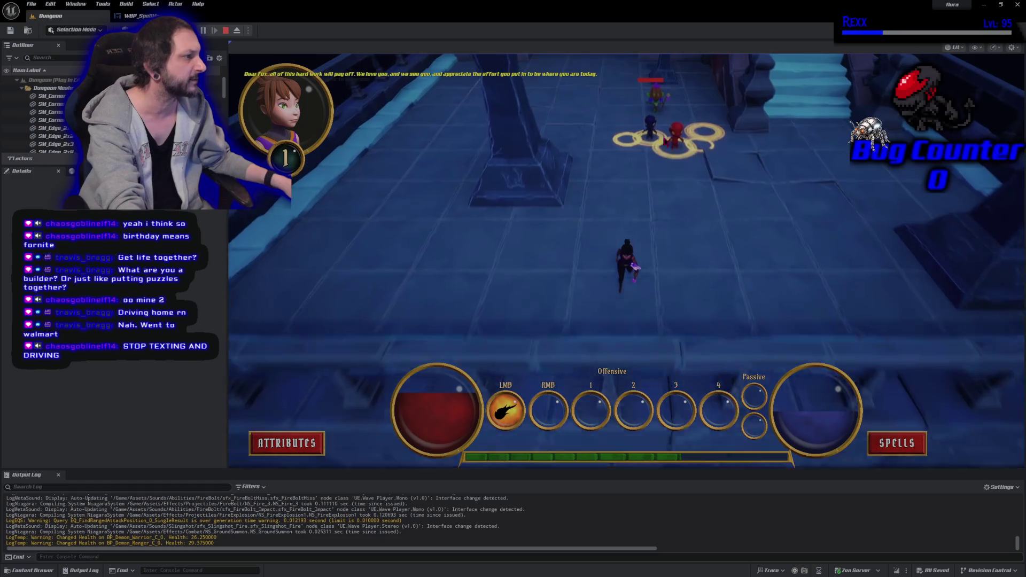
{"action": "left_click", "coordinate": [644, 128]}
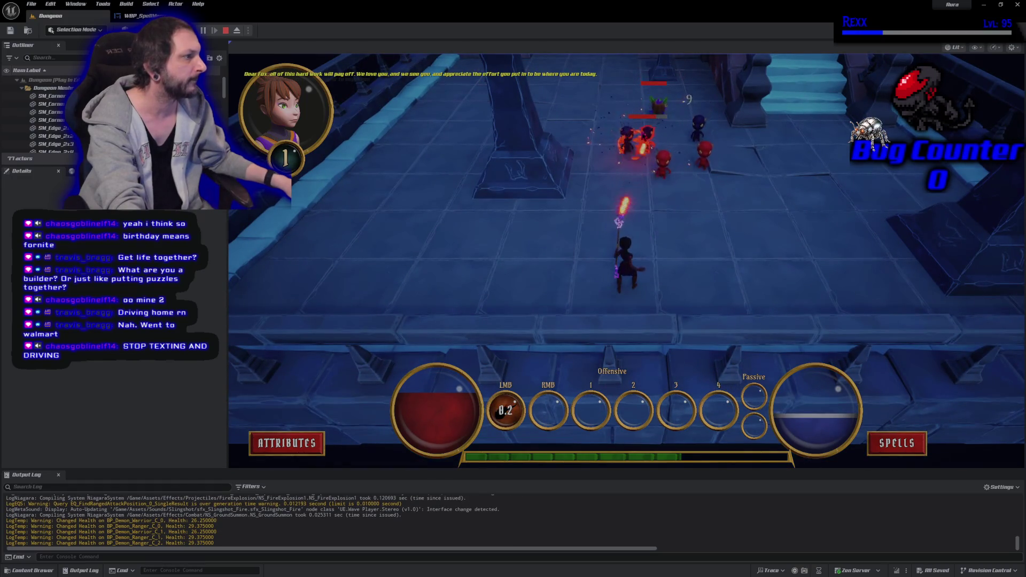
{"action": "left_click", "coordinate": [641, 142]}
{"action": "left_click", "coordinate": [639, 140]}
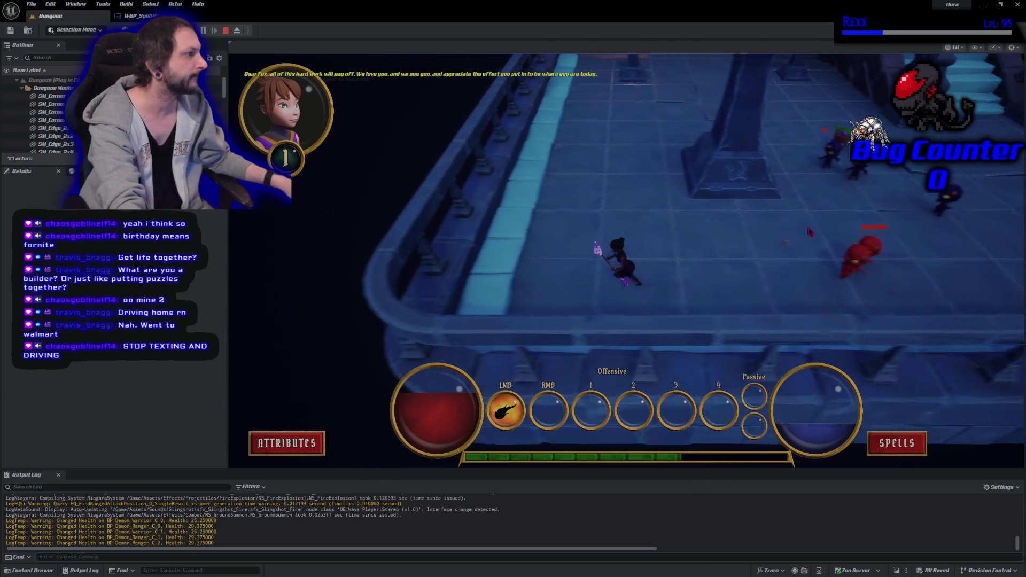
{"action": "left_click", "coordinate": [855, 218]}
{"action": "left_click", "coordinate": [855, 219]}
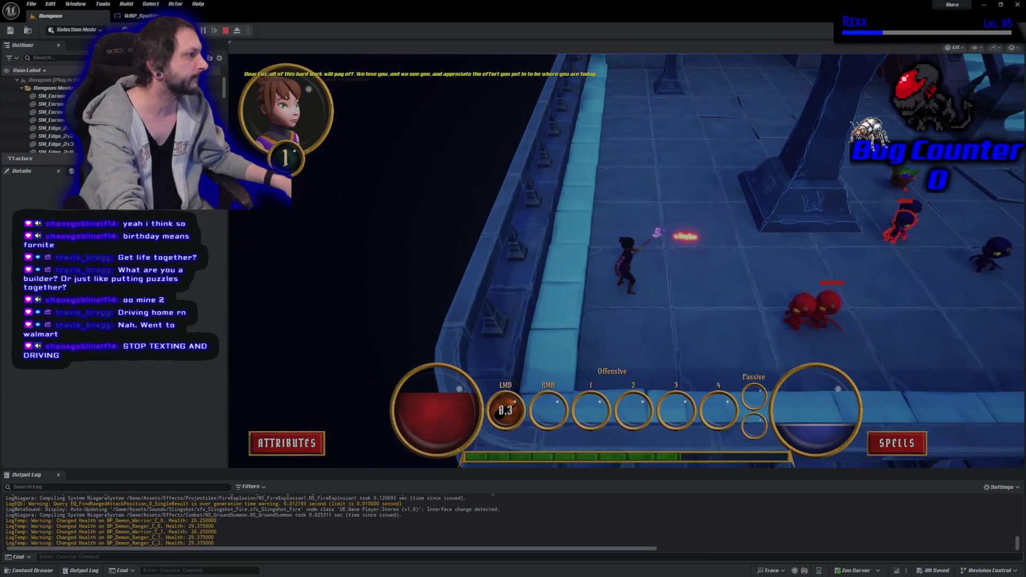
{"action": "left_click", "coordinate": [853, 225]}
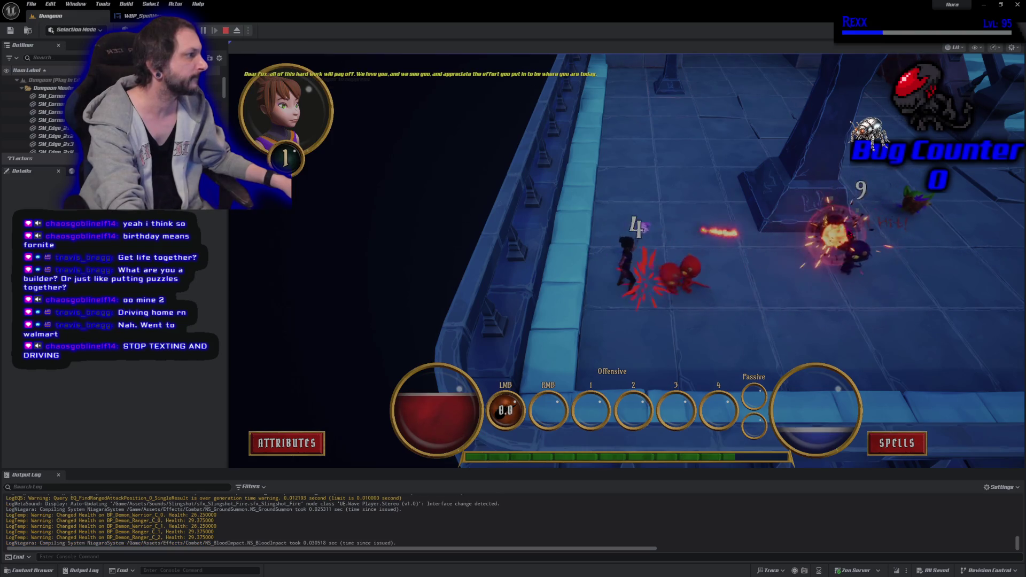
{"action": "left_click", "coordinate": [842, 235]}
{"action": "left_click", "coordinate": [841, 236]}
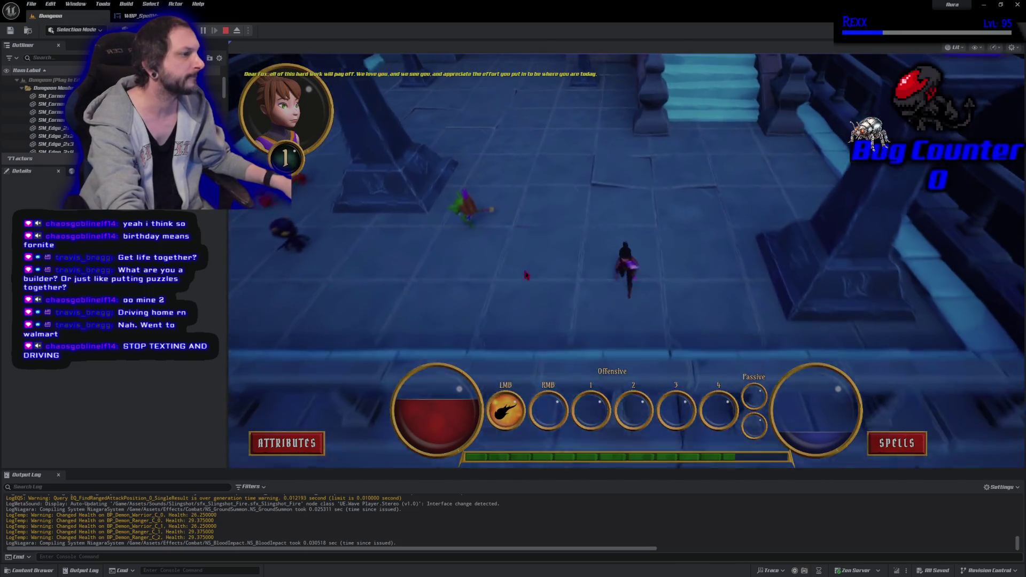
- Finish off the remaining goblin and demons to reach level 2, then open the Attributes panel
{"action": "left_click", "coordinate": [568, 195]}
{"action": "left_click", "coordinate": [568, 195]}
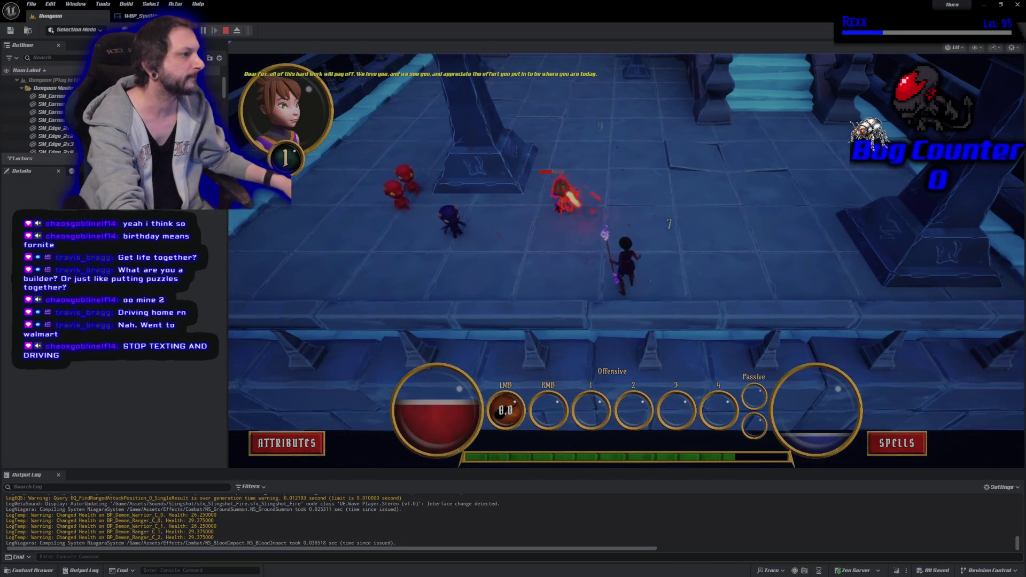
{"action": "left_click", "coordinate": [457, 231]}
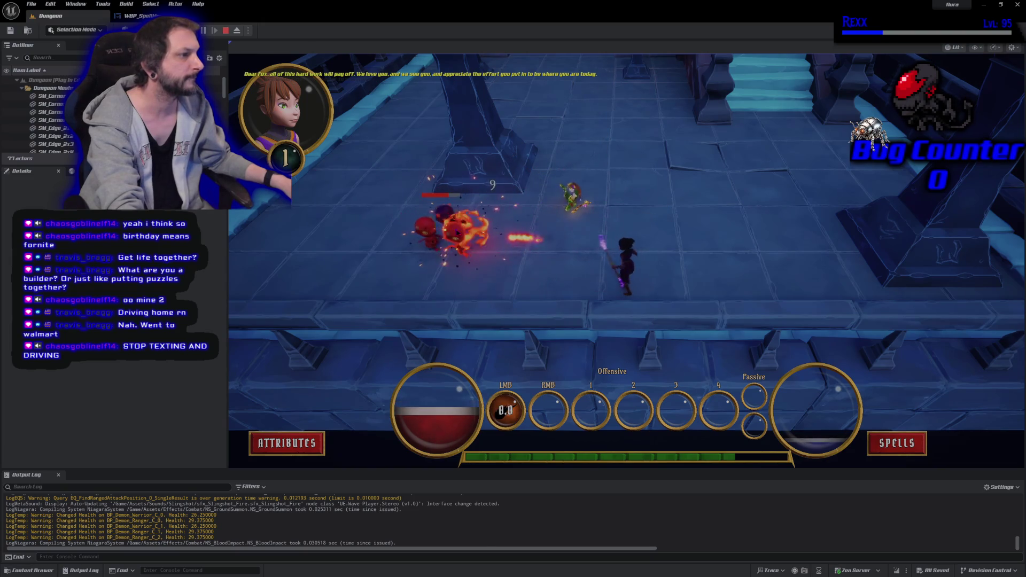
{"action": "left_click", "coordinate": [457, 231]}
{"action": "left_click", "coordinate": [458, 235]}
{"action": "left_click", "coordinate": [458, 238]}
{"action": "left_click", "coordinate": [459, 243]}
{"action": "left_click", "coordinate": [521, 252]}
{"action": "left_click", "coordinate": [286, 443]}
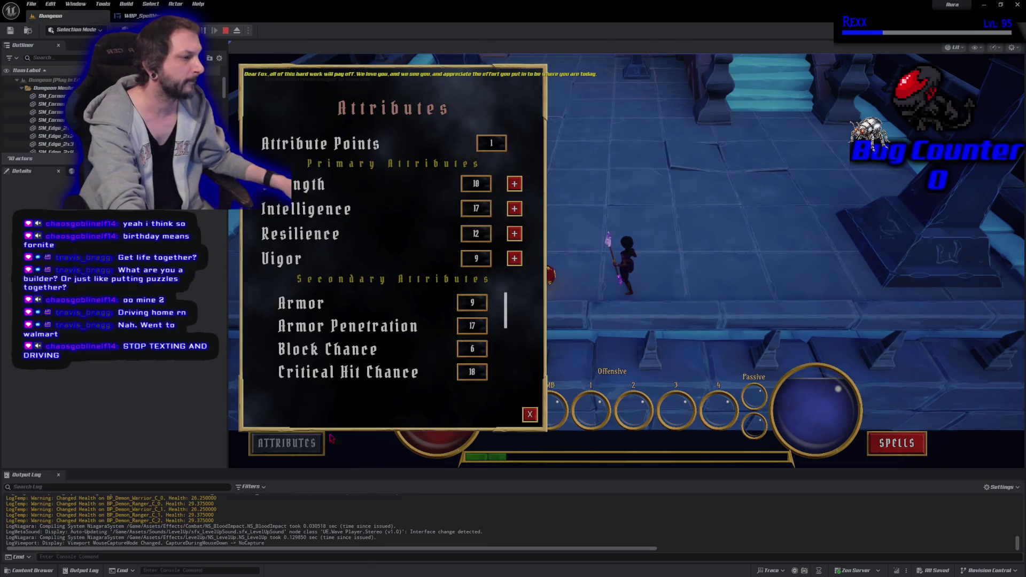
- Raise Vigor to 10, unlock the lightning ability with the spell point, and stop the play session
{"action": "left_click", "coordinate": [890, 441]}
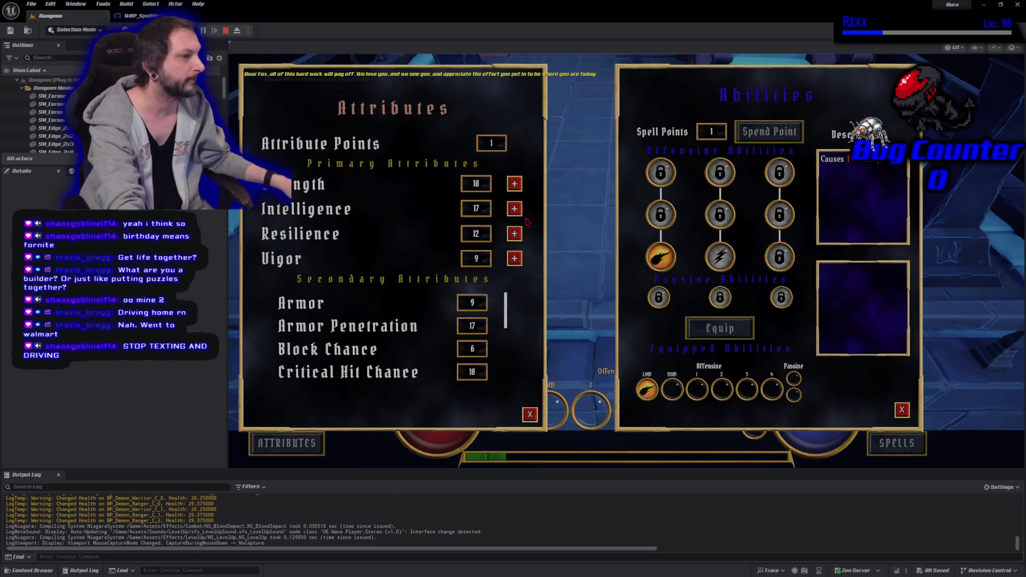
{"action": "left_click", "coordinate": [514, 259]}
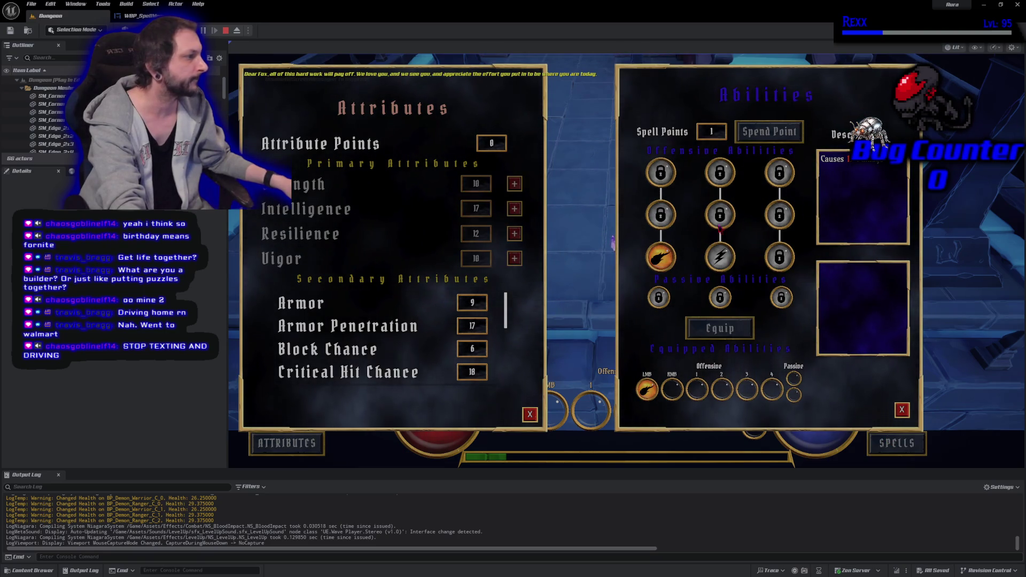
{"action": "left_click", "coordinate": [720, 258]}
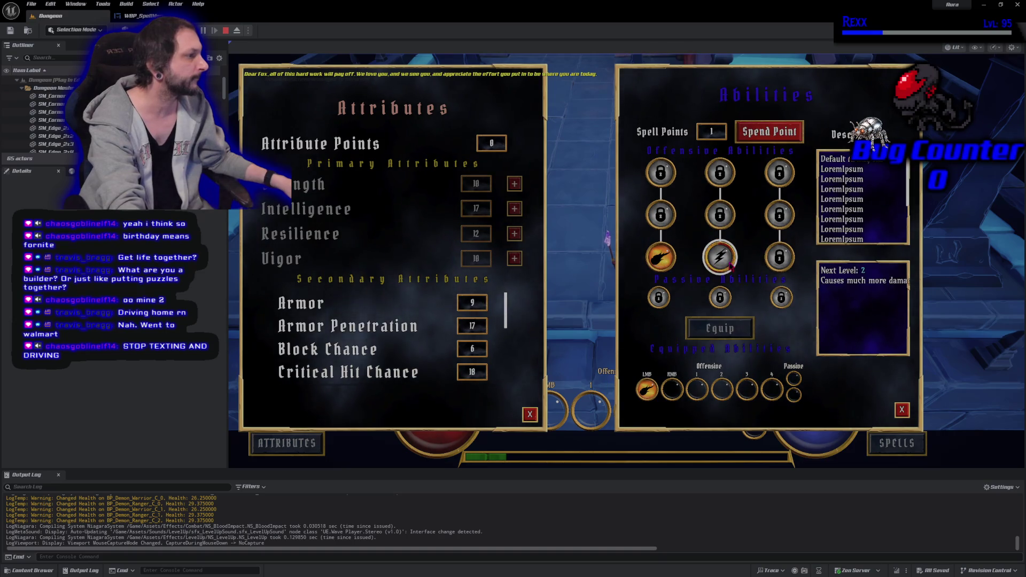
{"action": "left_click", "coordinate": [774, 134]}
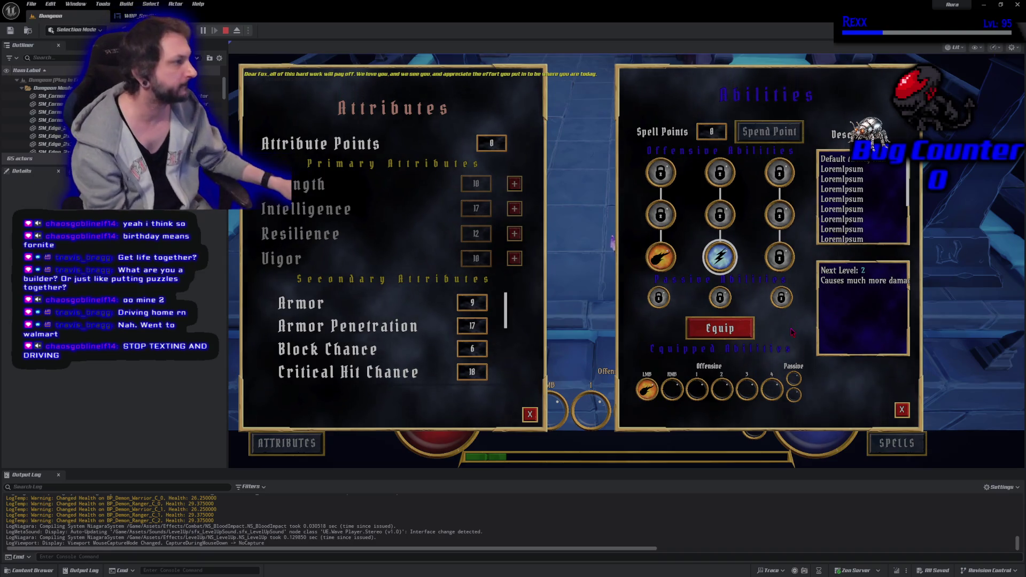
{"action": "key", "text": "Escape"}
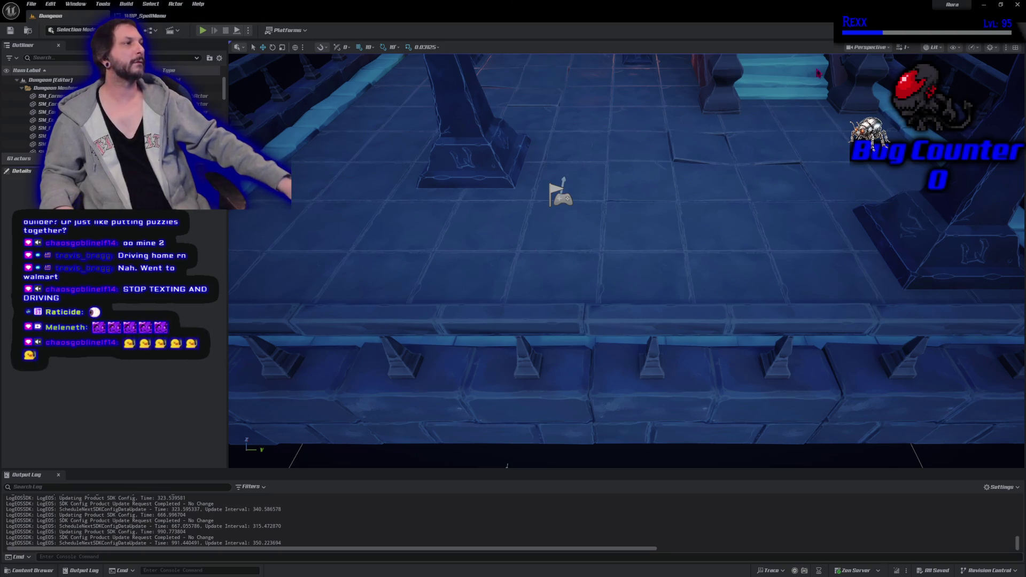
{"action": "left_click", "coordinate": [983, 5]}
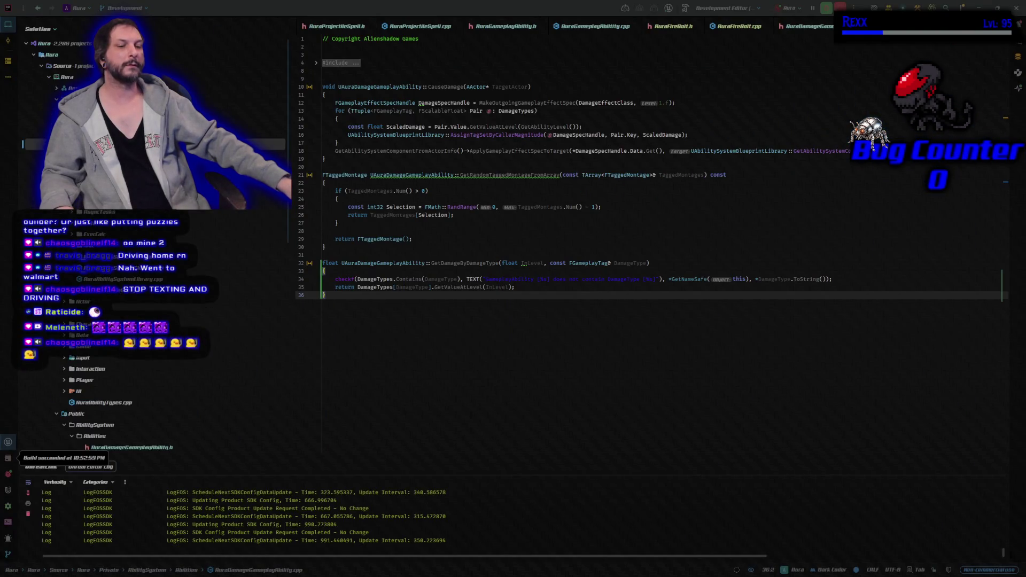
{"action": "key", "text": "alt+Tab"}
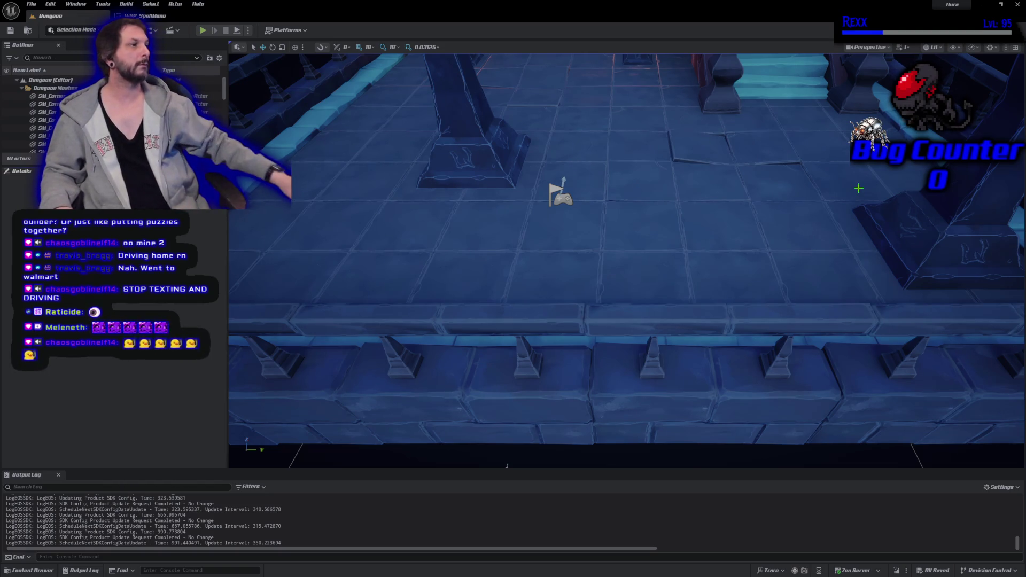
{"action": "key", "text": "alt+Tab"}
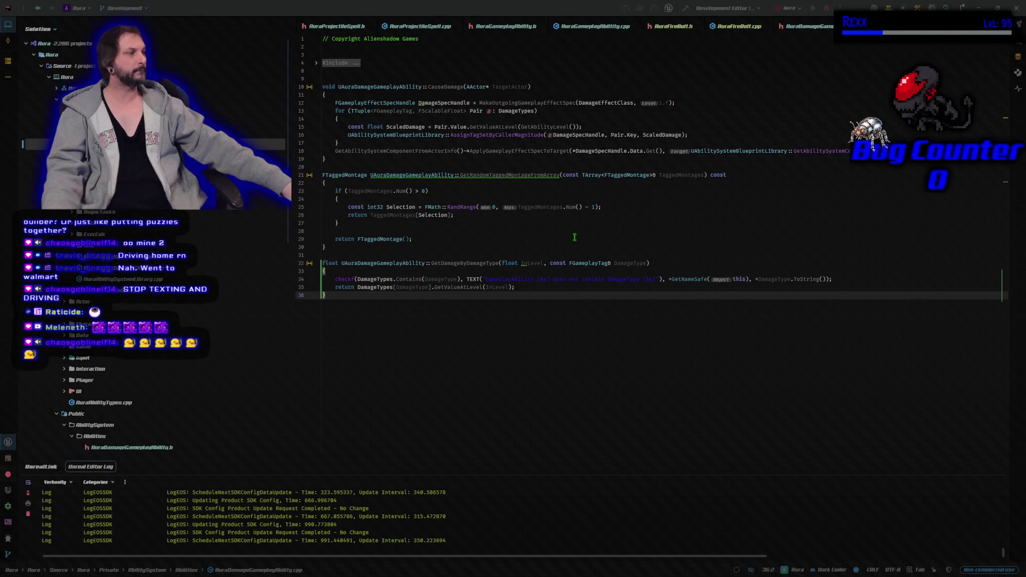
- Focus the AuraDamageGameplayAbility.cpp code editor in Rider
{"action": "left_click", "coordinate": [582, 355]}
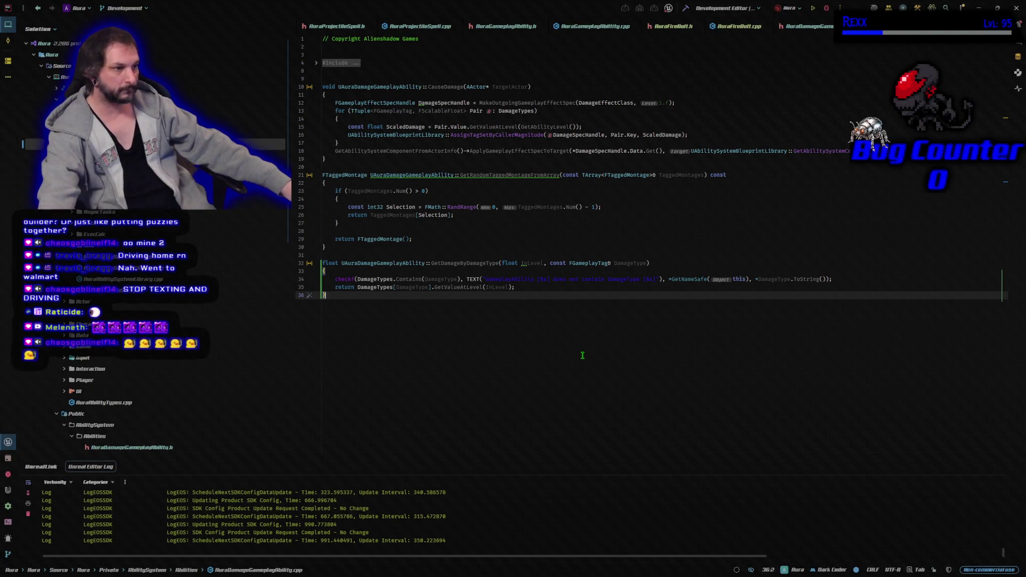
- Build the Aura project with Ctrl+Shift+B and reopen the WBP_SpellMenu editor in the relaunched Unreal Editor
{"action": "key", "text": "ctrl+shift+b"}
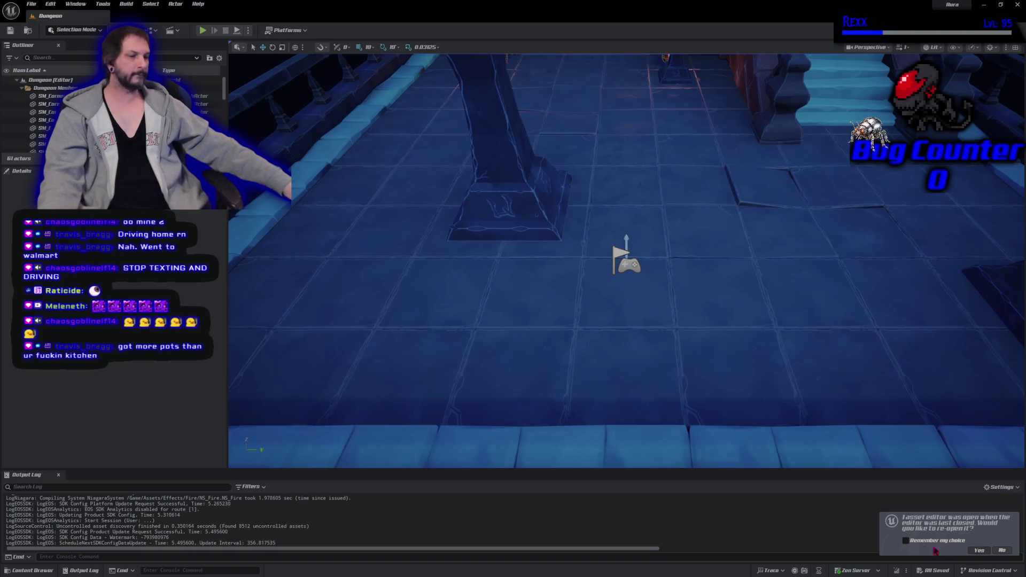
{"action": "left_click", "coordinate": [979, 550]}
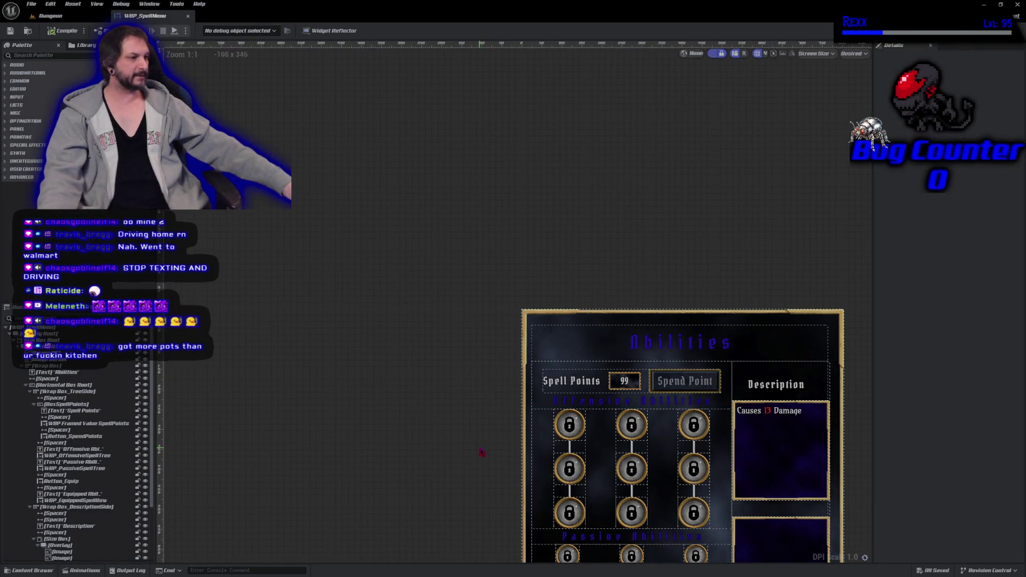
- Pan the Abilities menu preview, then close the WBP_SpellMenu tab to return to the Dungeon level
{"action": "left_click_drag", "start_coordinate": [425, 319], "coordinate": [381, 279]}
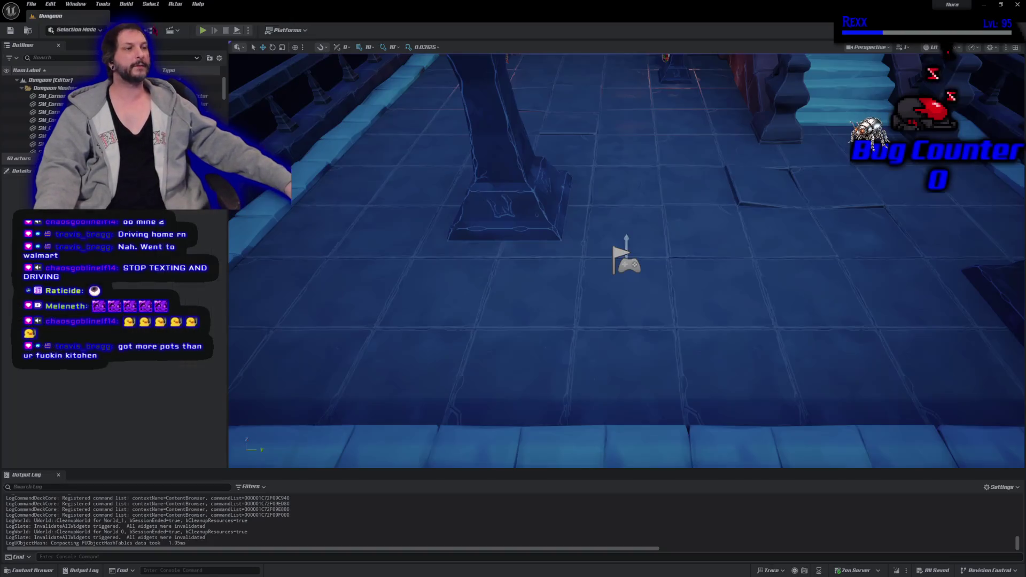
{"action": "left_click", "coordinate": [188, 16]}
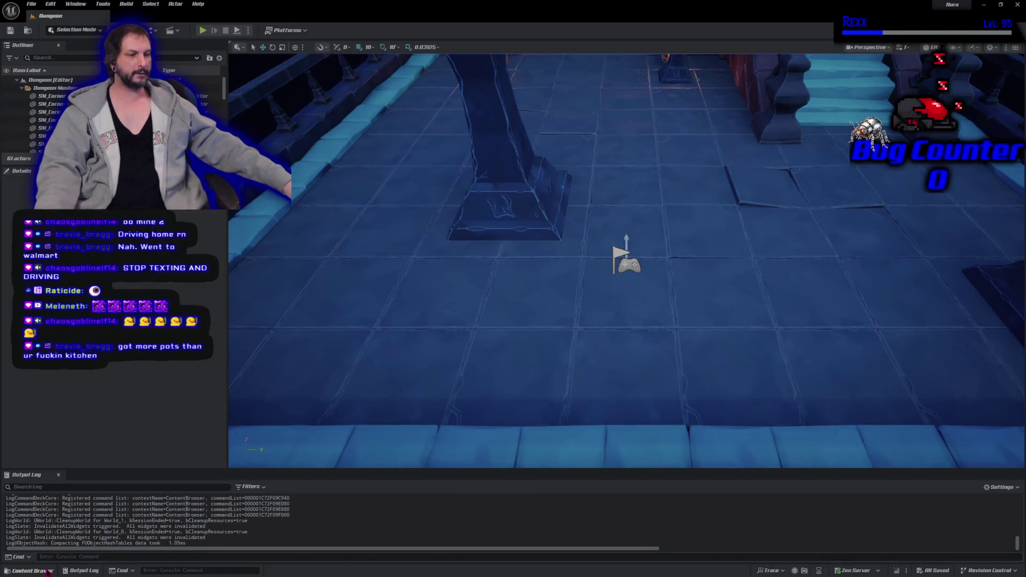
- Browse the Content Drawer to AbilitySystem/Aura/Abilities/Fire/FireBolt and open GA_FireBolt
{"action": "left_click", "coordinate": [32, 570]}
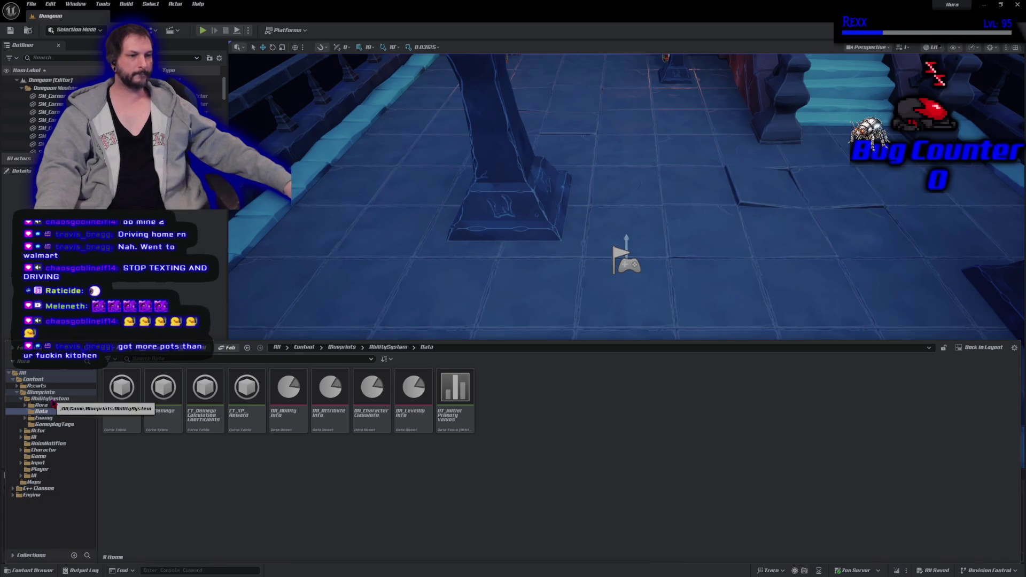
{"action": "left_click", "coordinate": [53, 407]}
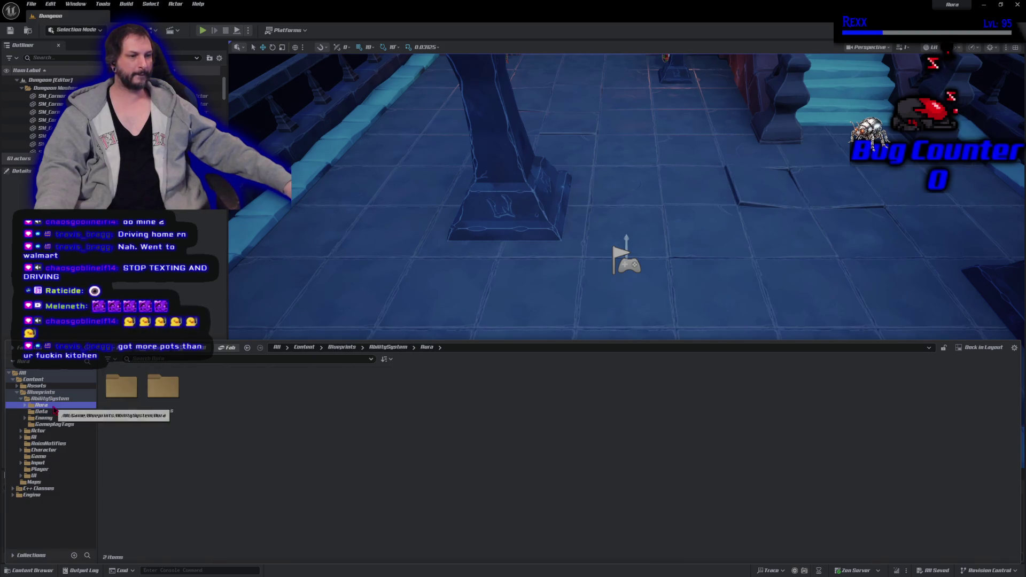
{"action": "double_click", "coordinate": [121, 390]}
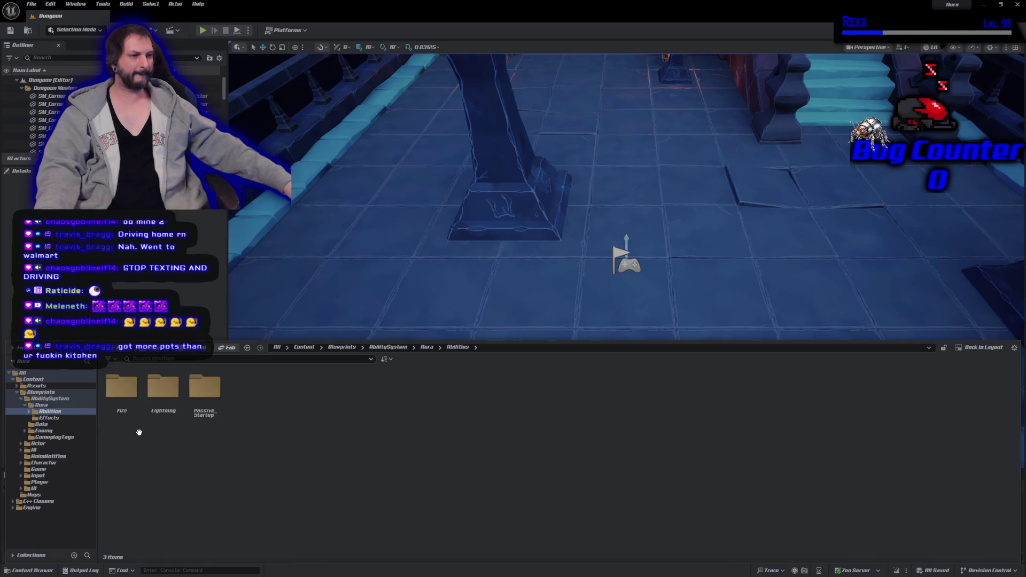
{"action": "double_click", "coordinate": [133, 422]}
{"action": "double_click", "coordinate": [135, 423]}
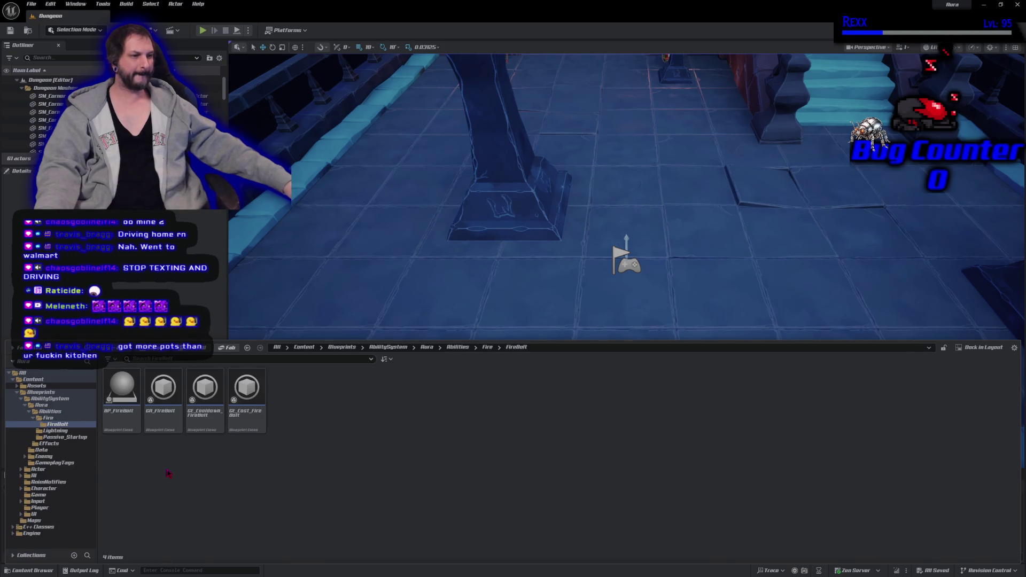
{"action": "double_click", "coordinate": [160, 422]}
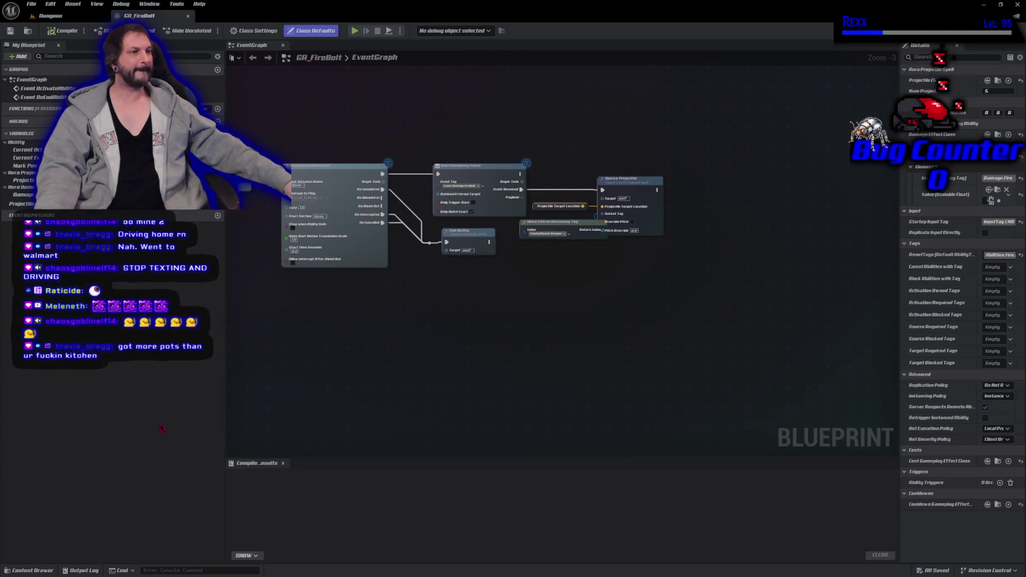
- Pan the GA_FireBolt EventGraph to the Activate Ability nodes and show Class Settings
{"action": "mouse_move", "coordinate": [299, 369]}
{"action": "left_mouse_down"}
{"action": "mouse_move", "coordinate": [344, 348]}
{"action": "mouse_move", "coordinate": [576, 315]}
{"action": "left_mouse_up"}
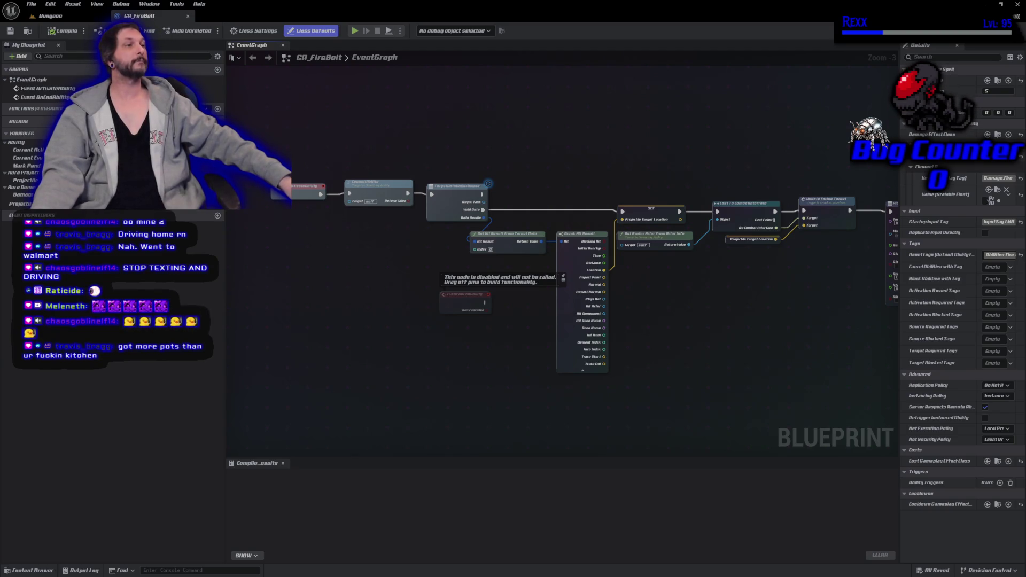
{"action": "left_click", "coordinate": [258, 31]}
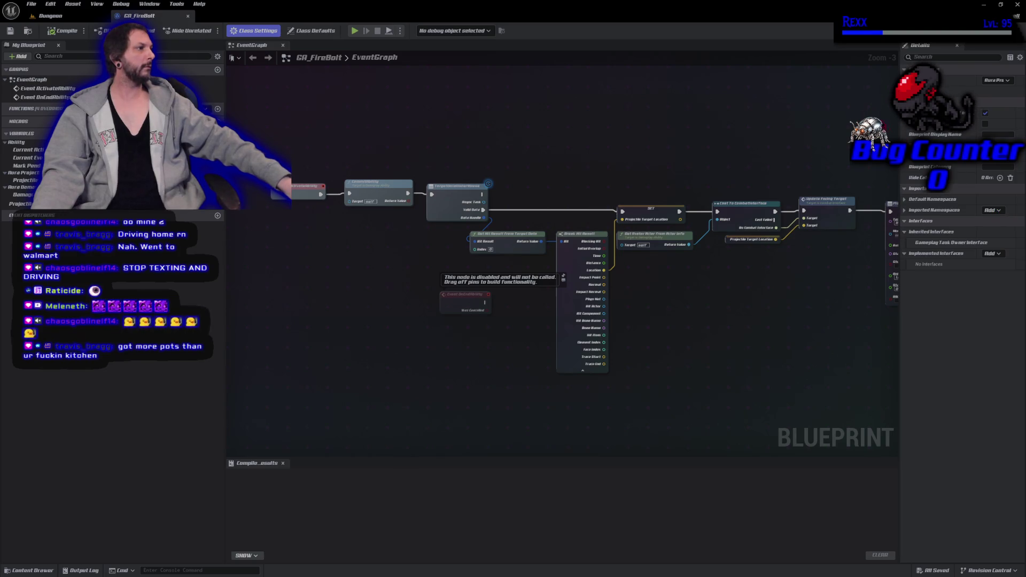
- Widen the Details panel and set GA_FireBolt's Parent Class to AuraFireBolt
{"action": "left_click_drag", "start_coordinate": [900, 321], "coordinate": [788, 320]}
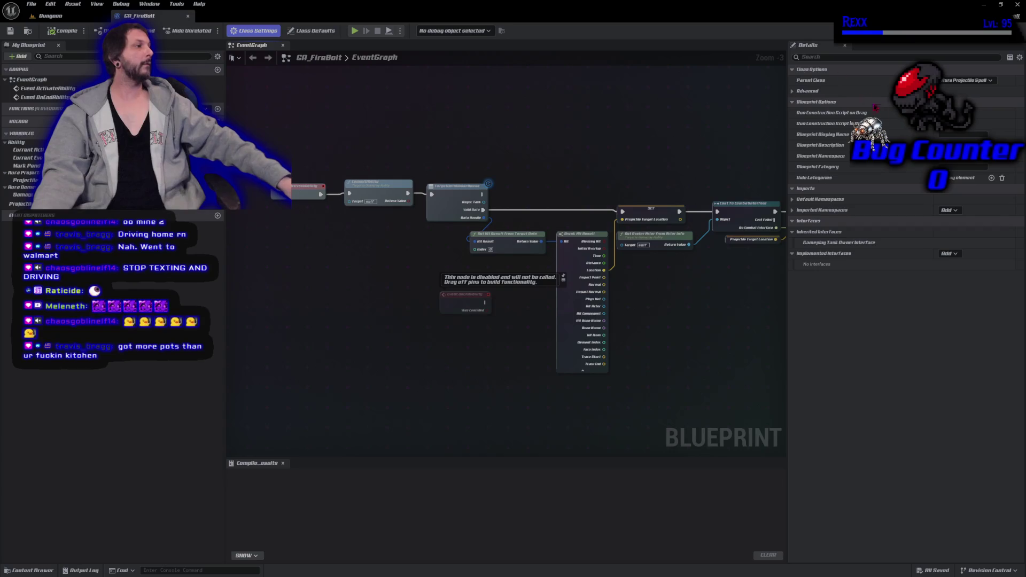
{"action": "left_click", "coordinate": [957, 70]}
{"action": "left_click", "coordinate": [957, 70]}
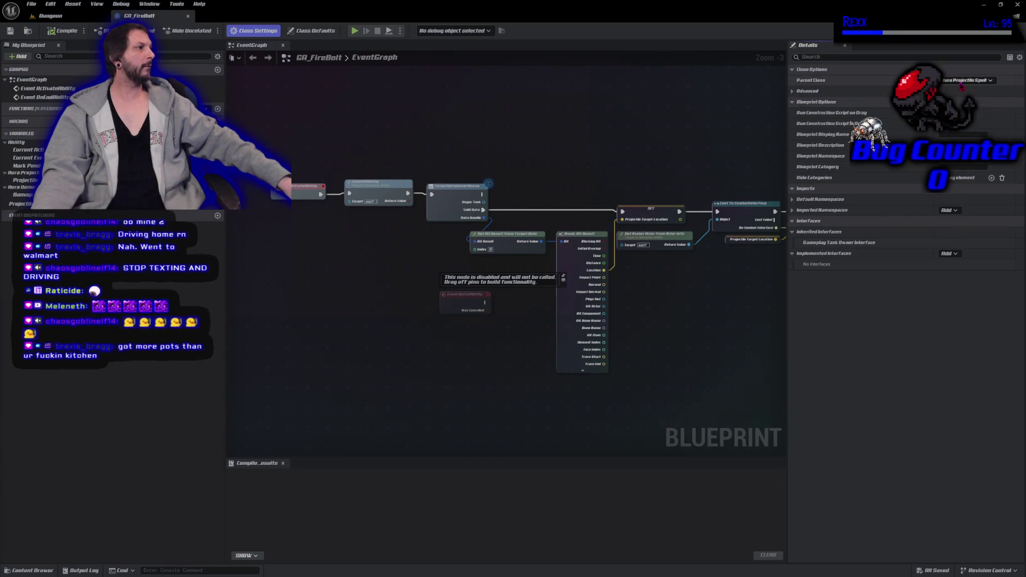
{"action": "left_click", "coordinate": [961, 80]}
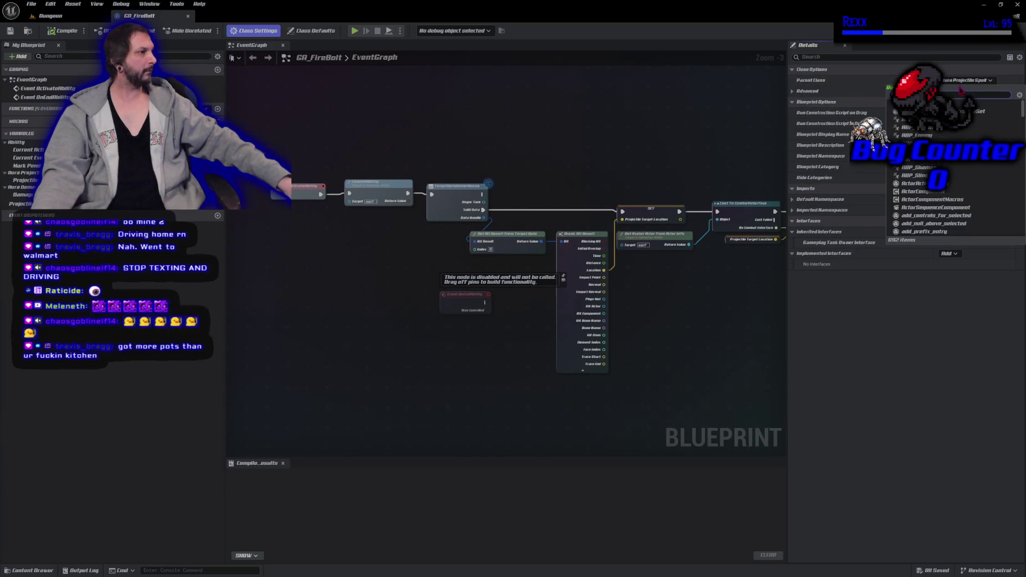
{"action": "scroll", "coordinate": [949, 174], "scroll_direction": "down", "scroll_amount": 5}
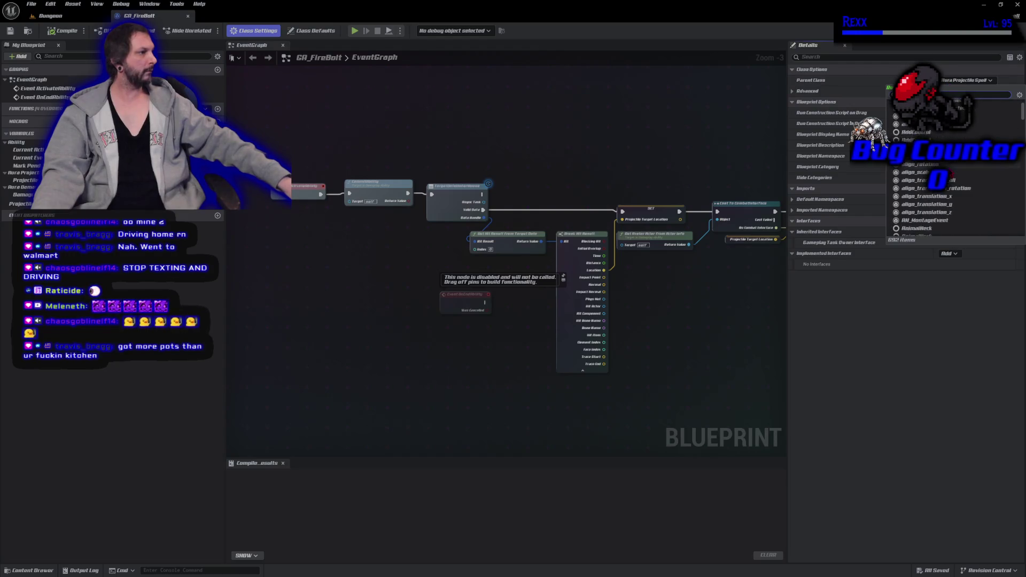
{"action": "scroll", "coordinate": [949, 187], "scroll_direction": "down", "scroll_amount": 10}
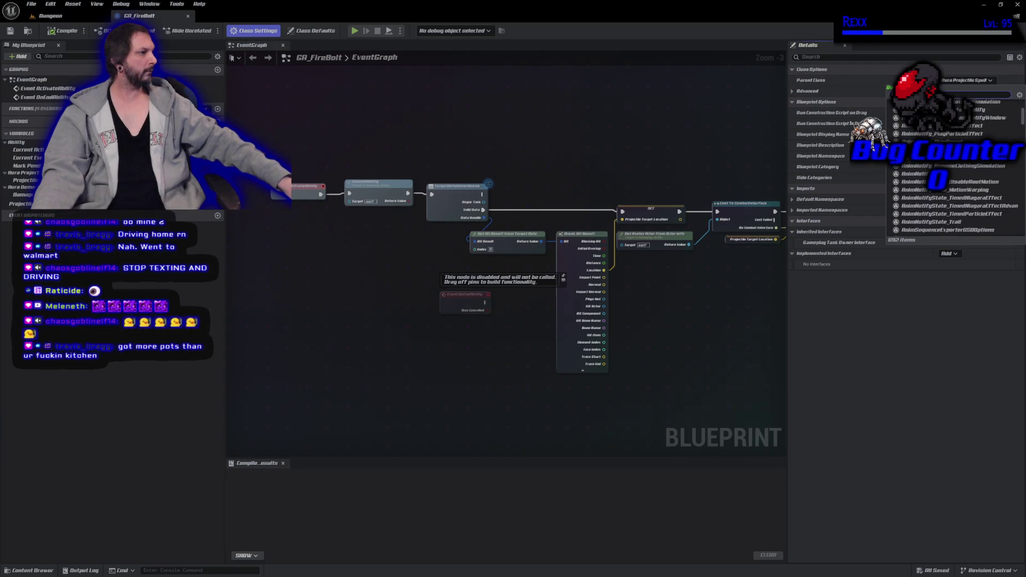
{"action": "scroll", "coordinate": [949, 197], "scroll_direction": "down", "scroll_amount": 10}
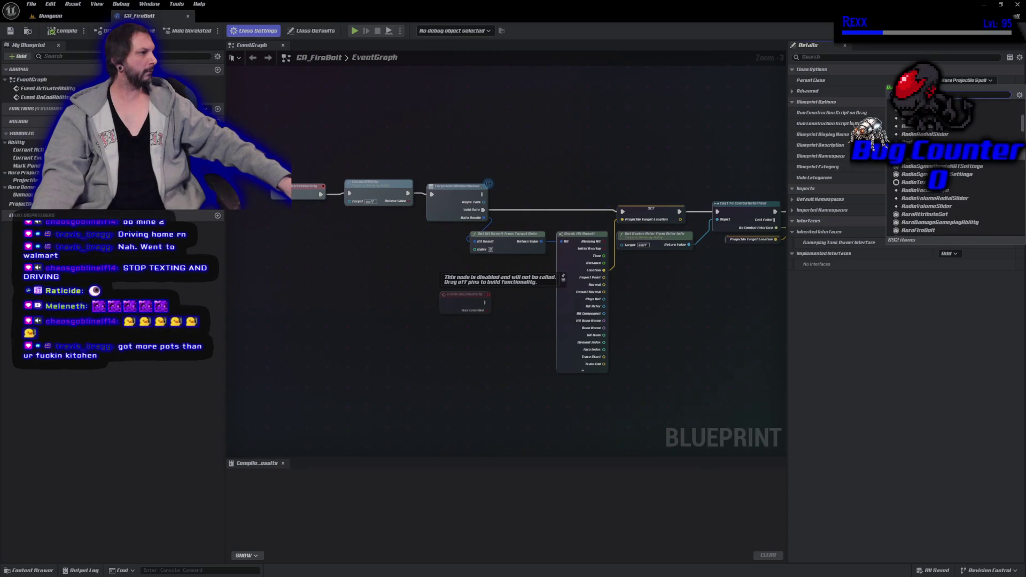
{"action": "left_click", "coordinate": [914, 179]}
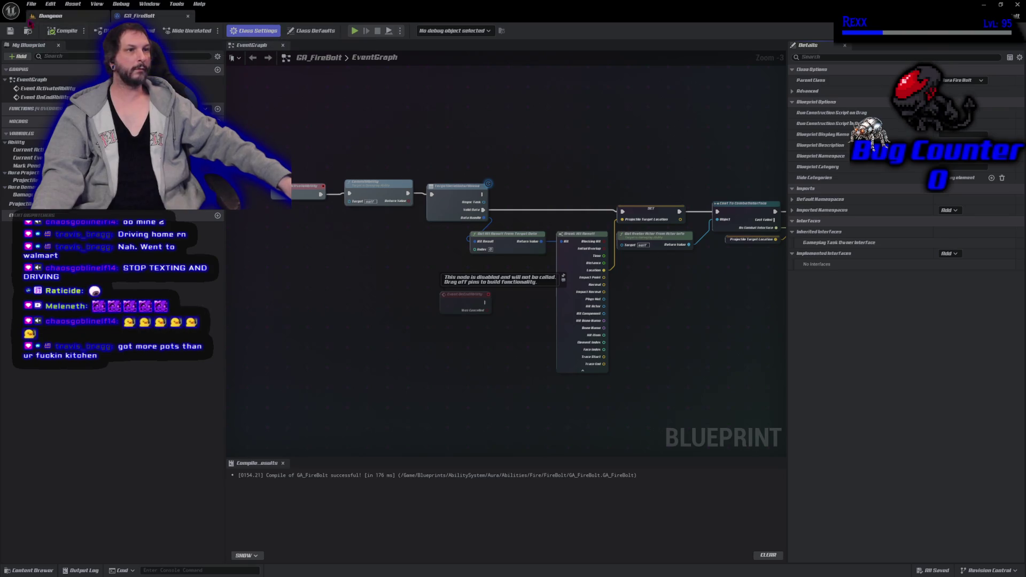
- Compile the GA_FireBolt blueprint, now parented to AuraFireBolt, and save it
{"action": "left_click", "coordinate": [64, 33]}
{"action": "left_click", "coordinate": [11, 31]}
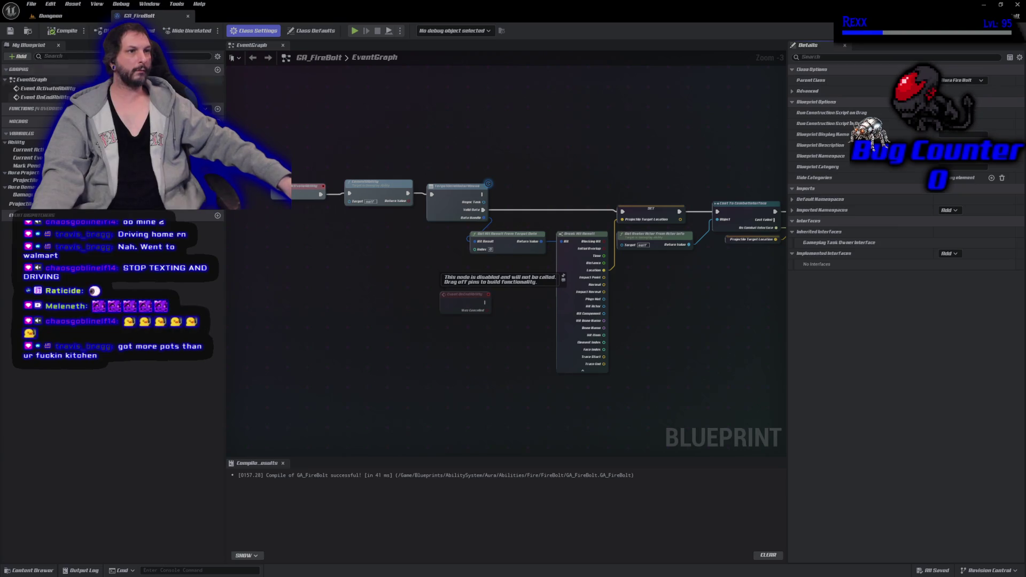